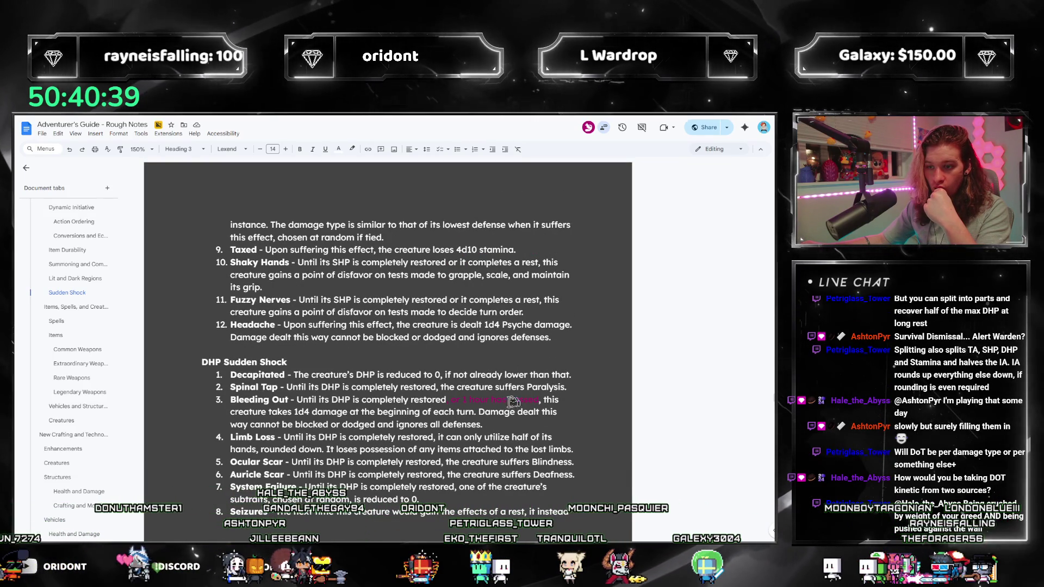
Dismiss the context menu on the Bleeding Out entry and place the cursor after the Item Durability xxxxx placeholder.
left_click(506, 401)
right_click(506, 401)
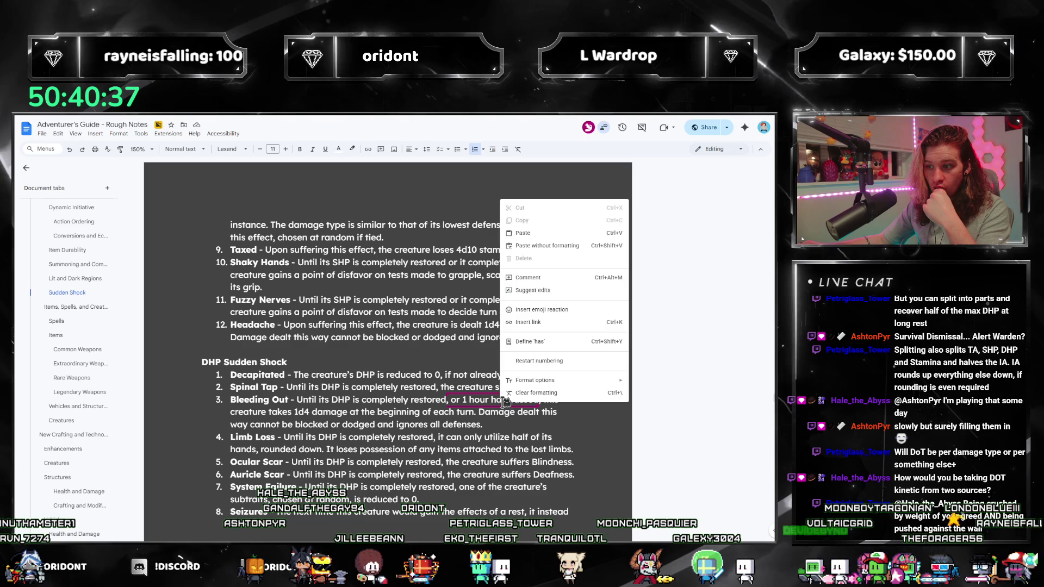
key("Escape")
right_click(524, 405)
key("Escape")
scroll(343, 360, "up", 3)
scroll(343, 360, "up", 4)
scroll(334, 367, "up", 4)
scroll(331, 372, "up", 4)
scroll(331, 372, "up", 4)
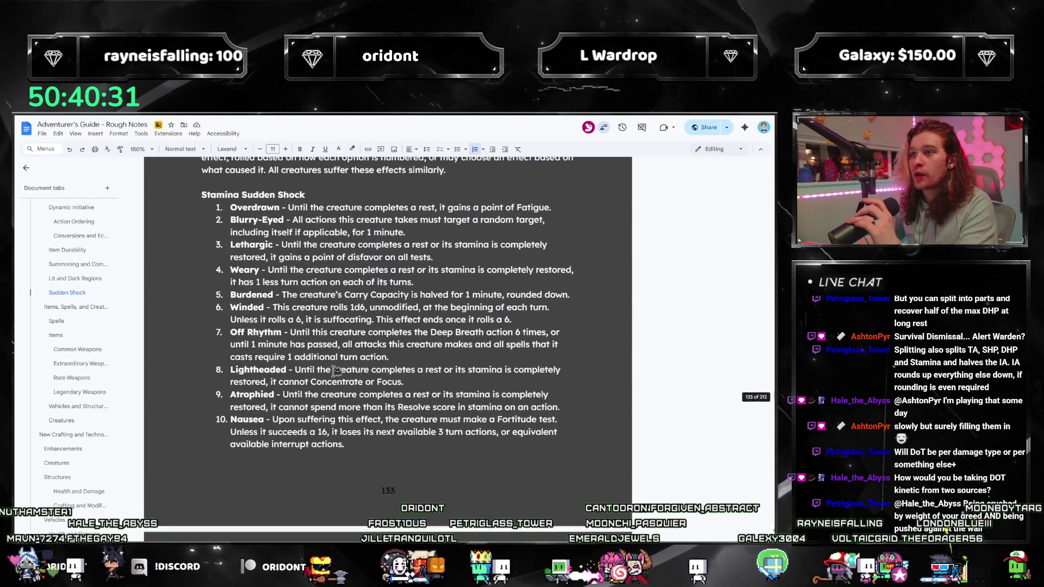
scroll(335, 351, "up", 4)
scroll(338, 318, "up", 4)
scroll(344, 276, "up", 4)
scroll(343, 277, "up", 4)
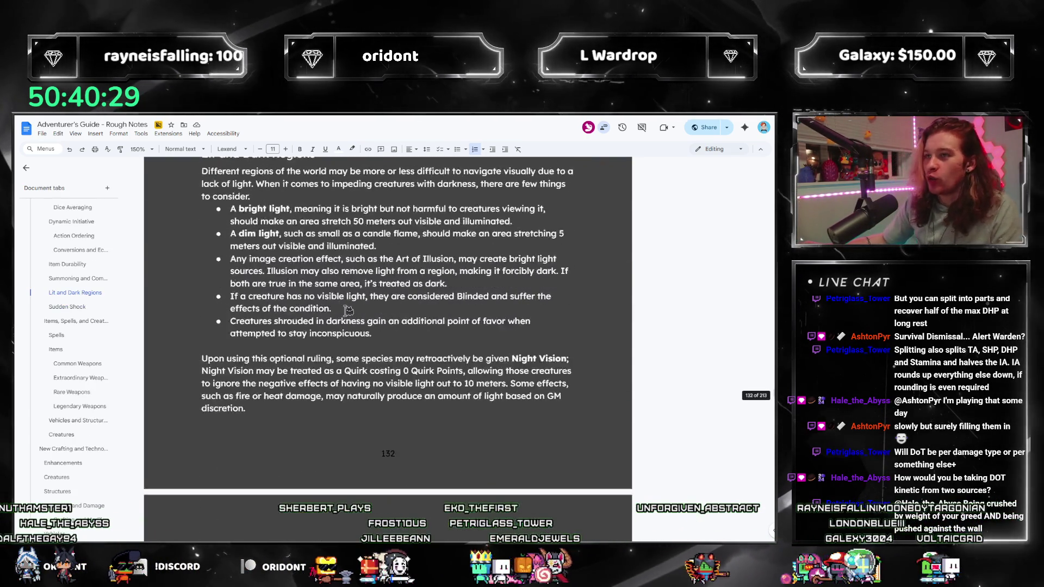
scroll(335, 310, "up", 4)
scroll(323, 334, "up", 4)
scroll(309, 359, "up", 4)
scroll(305, 363, "up", 4)
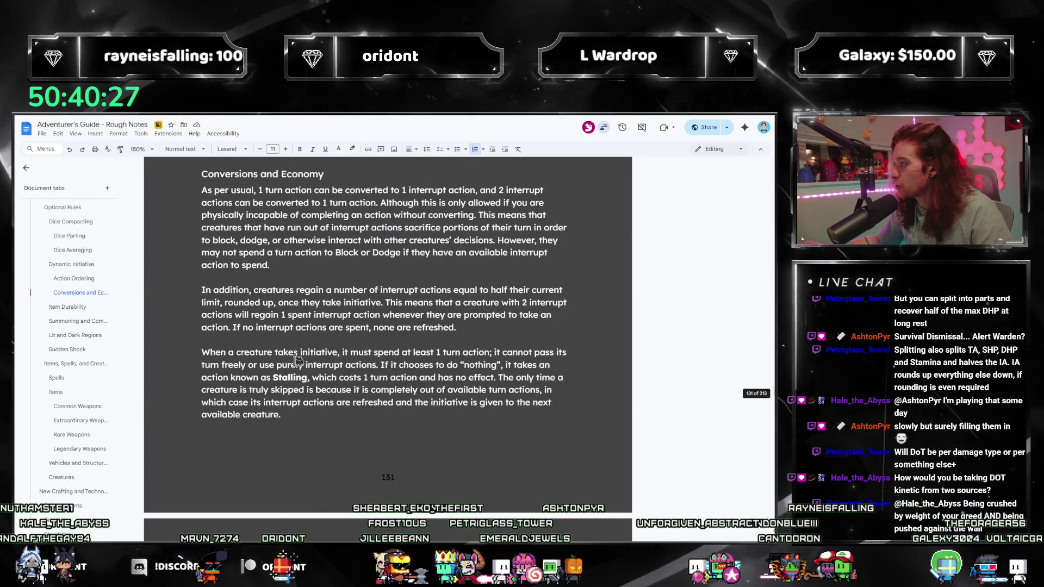
scroll(302, 342, "down", 4)
scroll(296, 310, "down", 4)
scroll(289, 273, "down", 2)
left_click(251, 292)
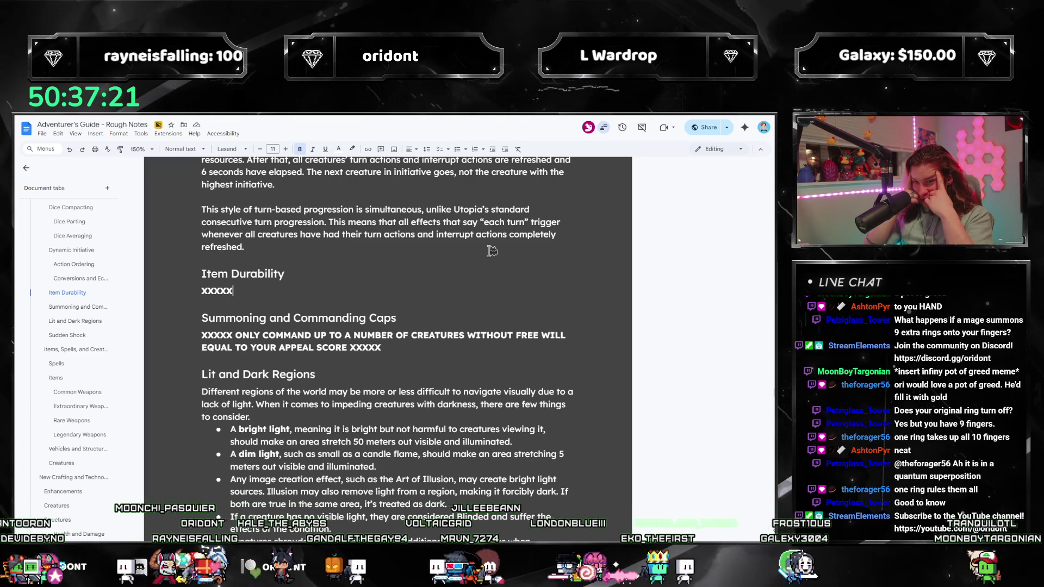
Insert a blank line above the XXXXX placeholder, write the commanding-creatures intro, and start a new paragraph.
left_click(202, 335)
key("Return")
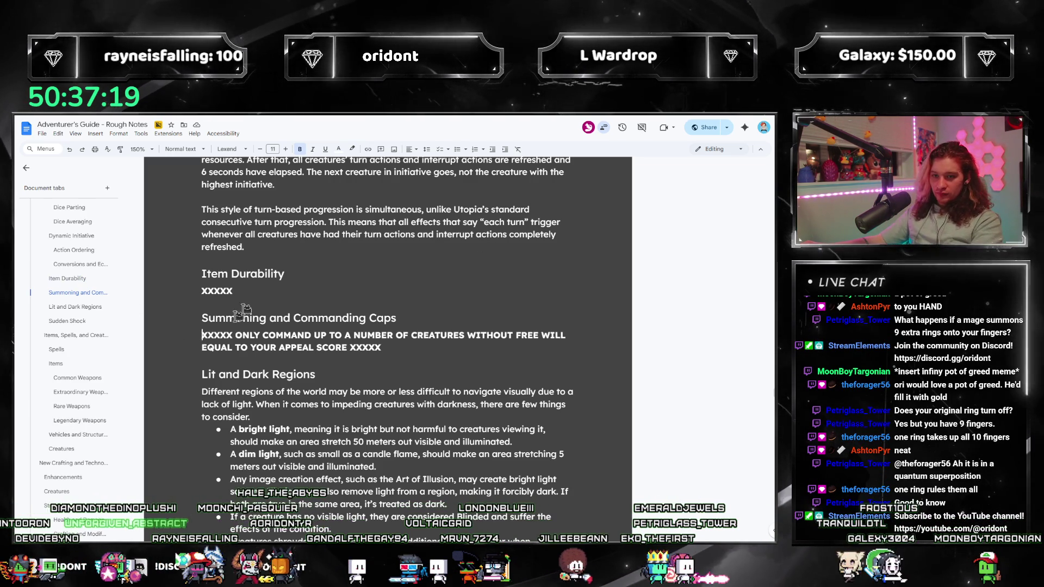
key("Up")
type("Ther")
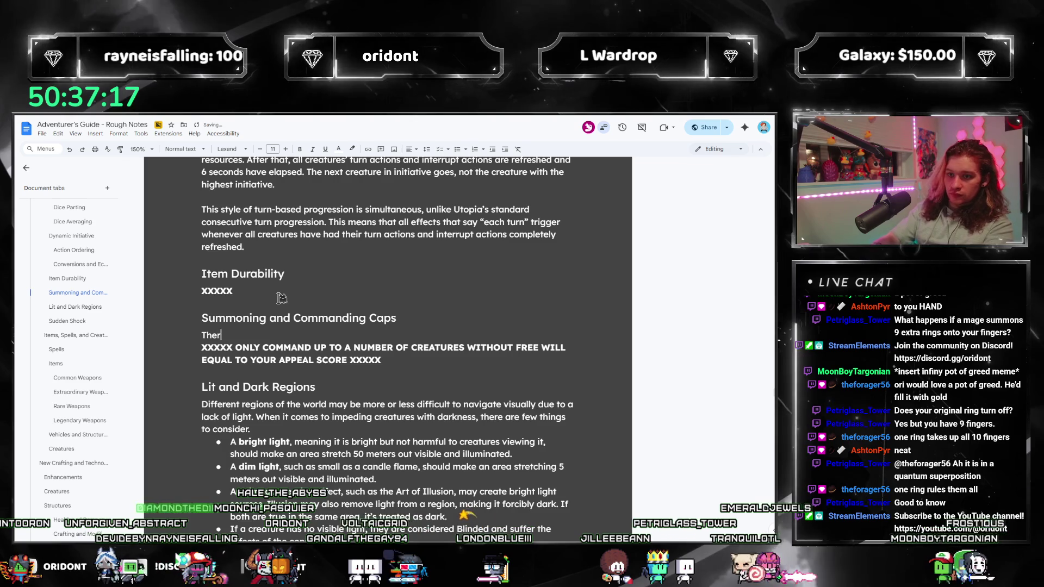
type("e are multiple effects throughout the game that allow a")
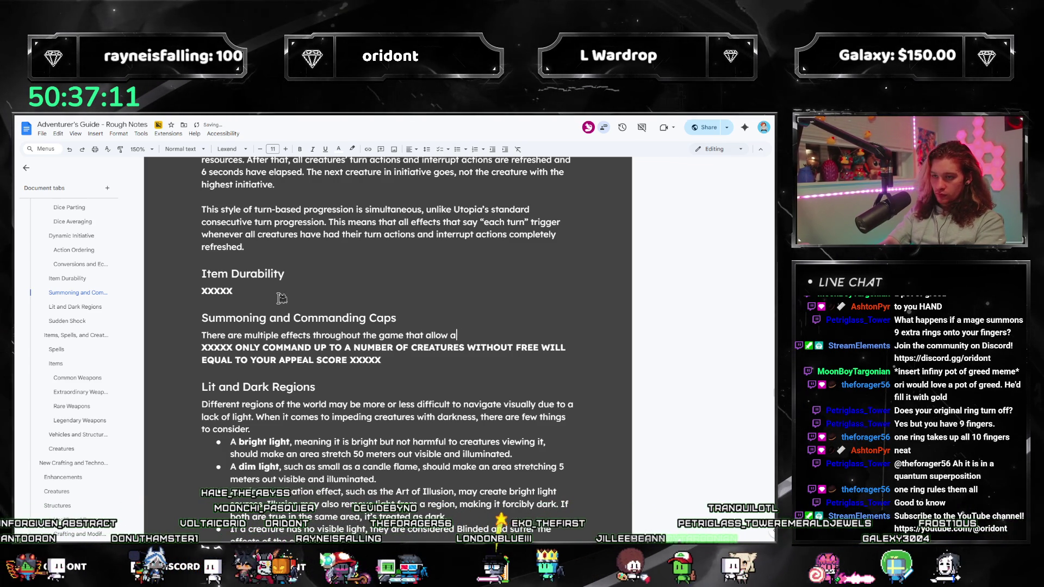
type(" creature to command ")
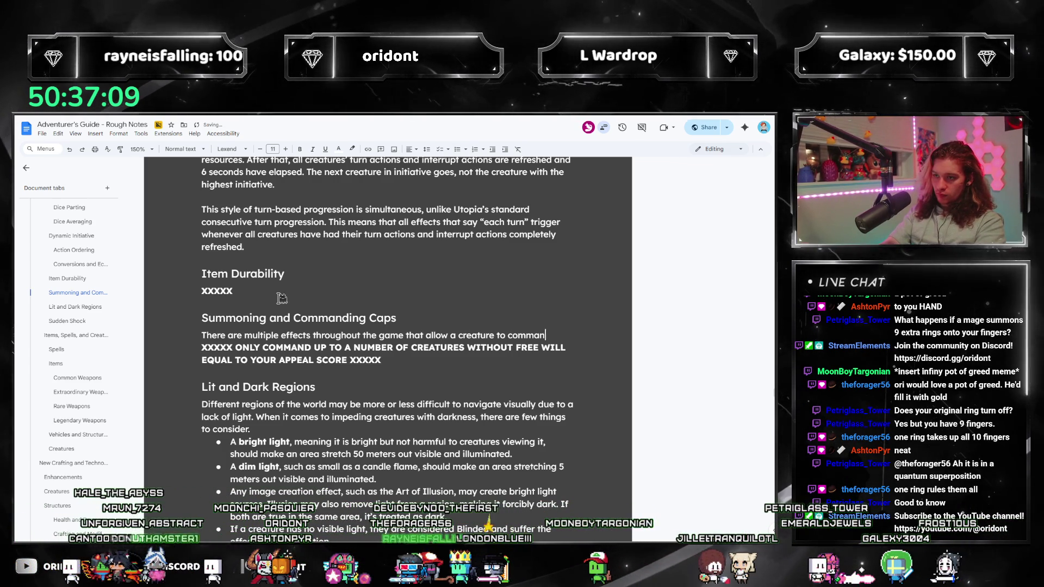
type("another")
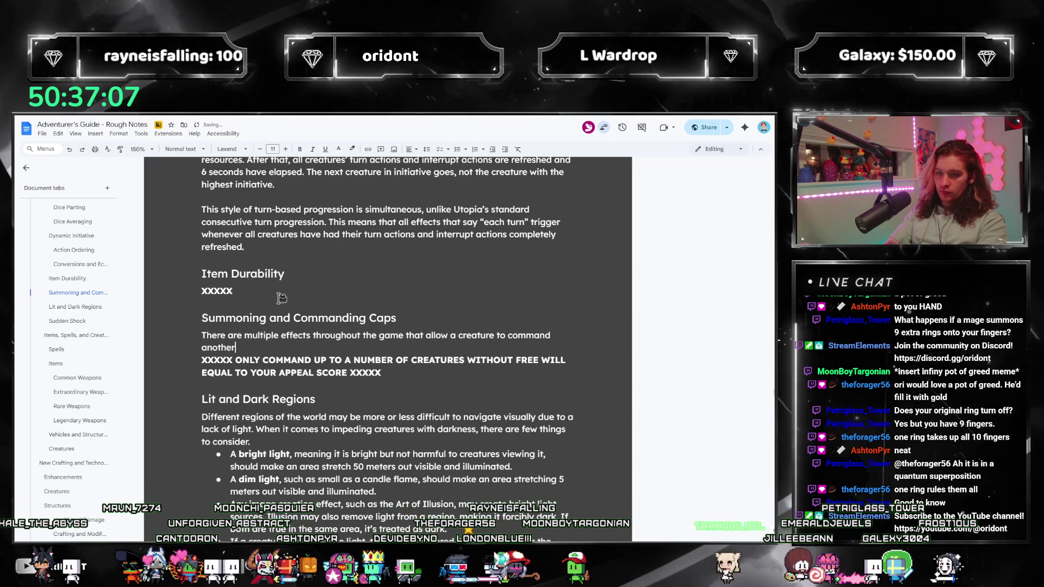
type(". Most of")
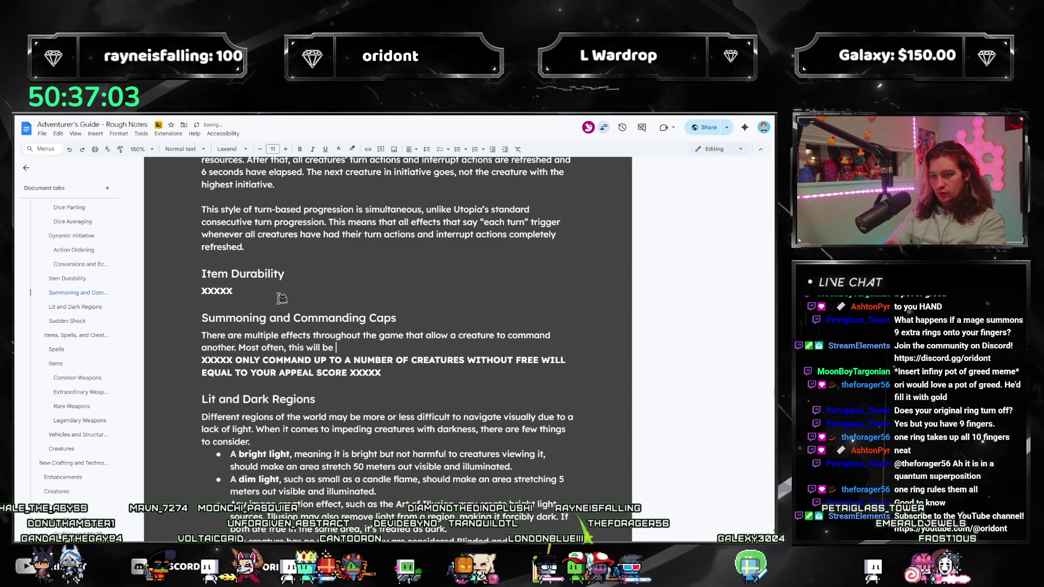
type("ten, this will be through summoning")
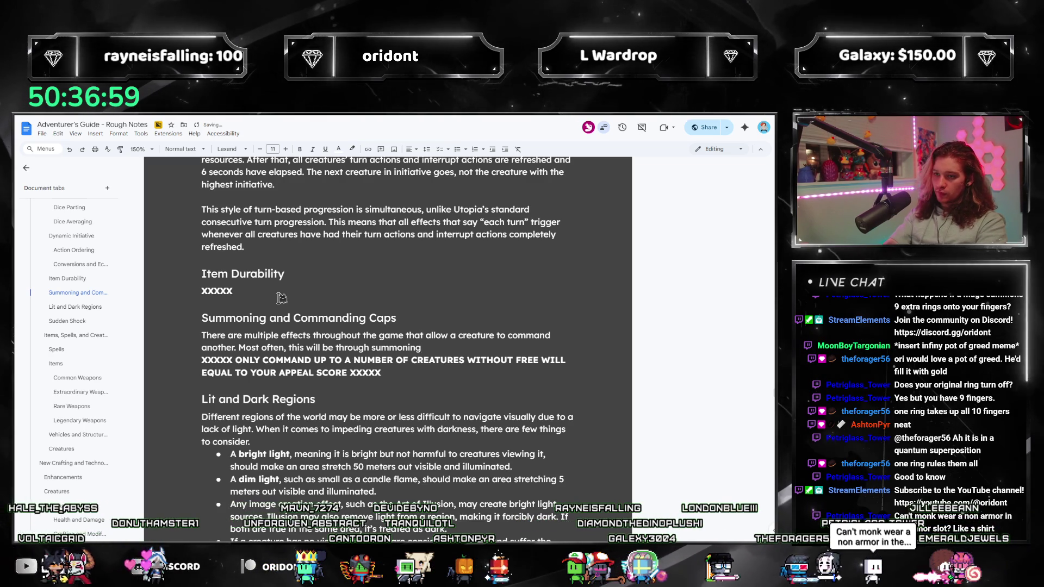
type(" or building")
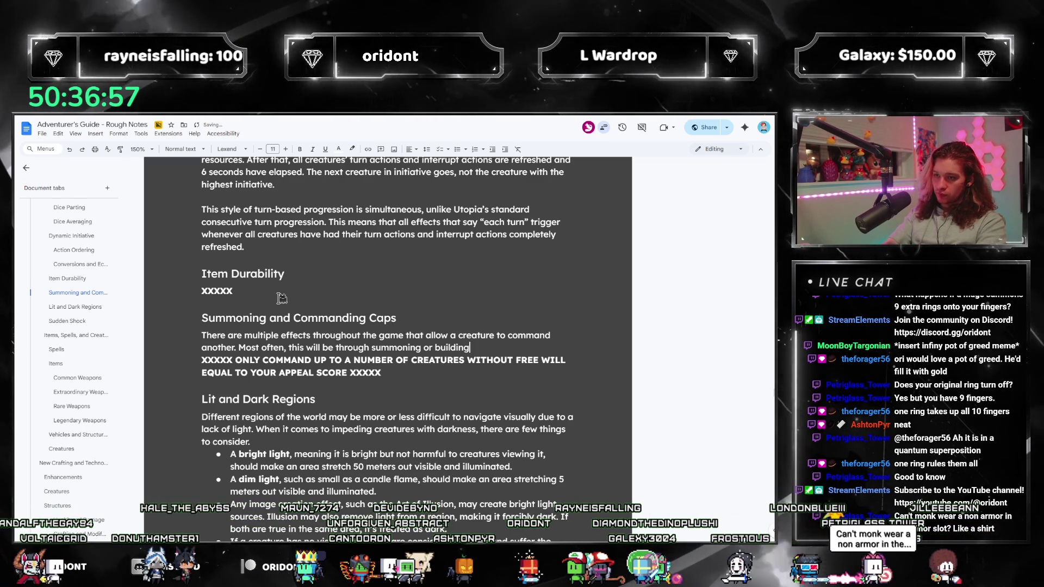
type(" a creature from scratch")
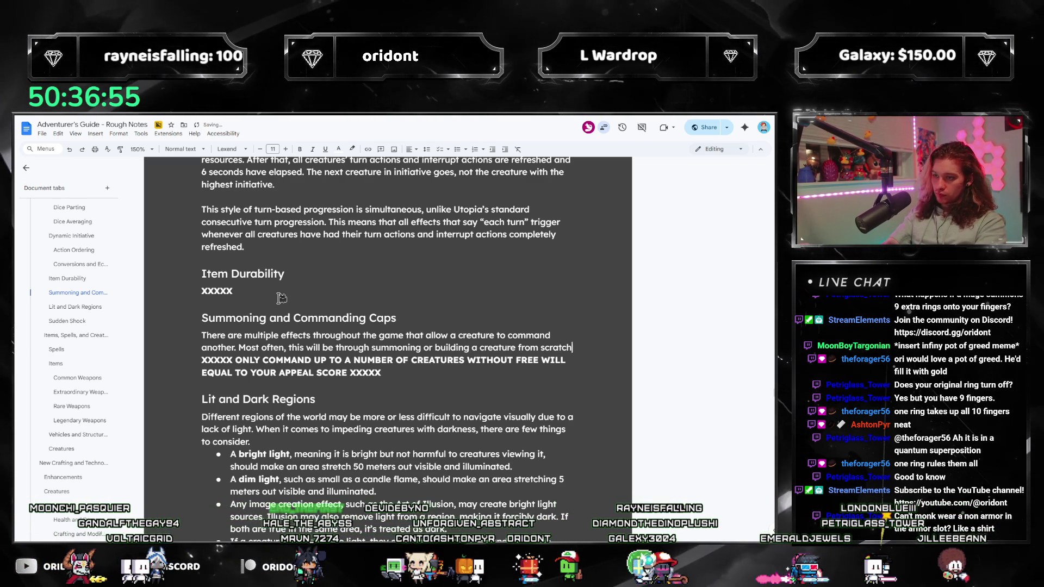
type(", and pertain")
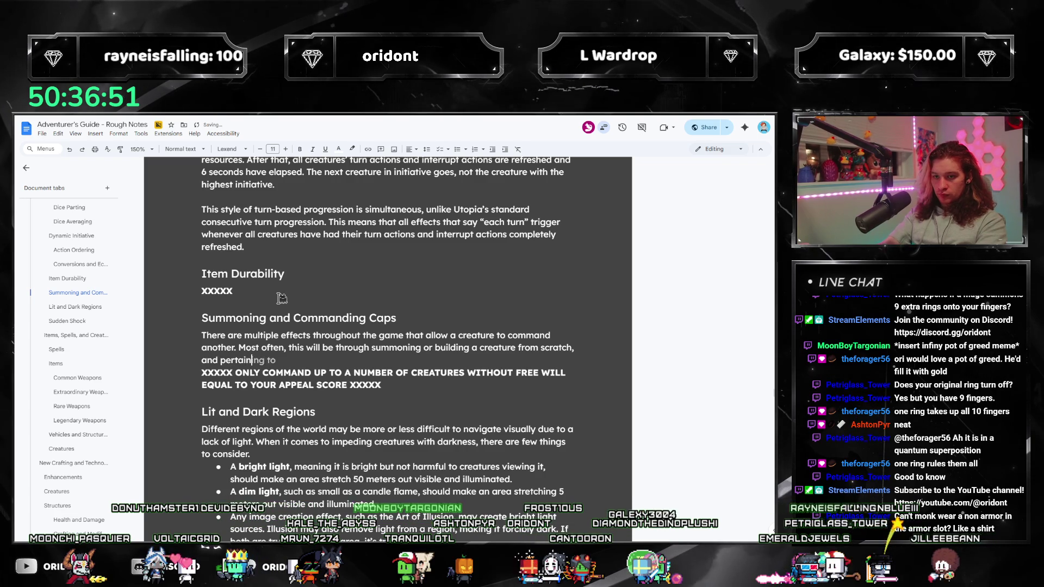
type("s to a creature witho")
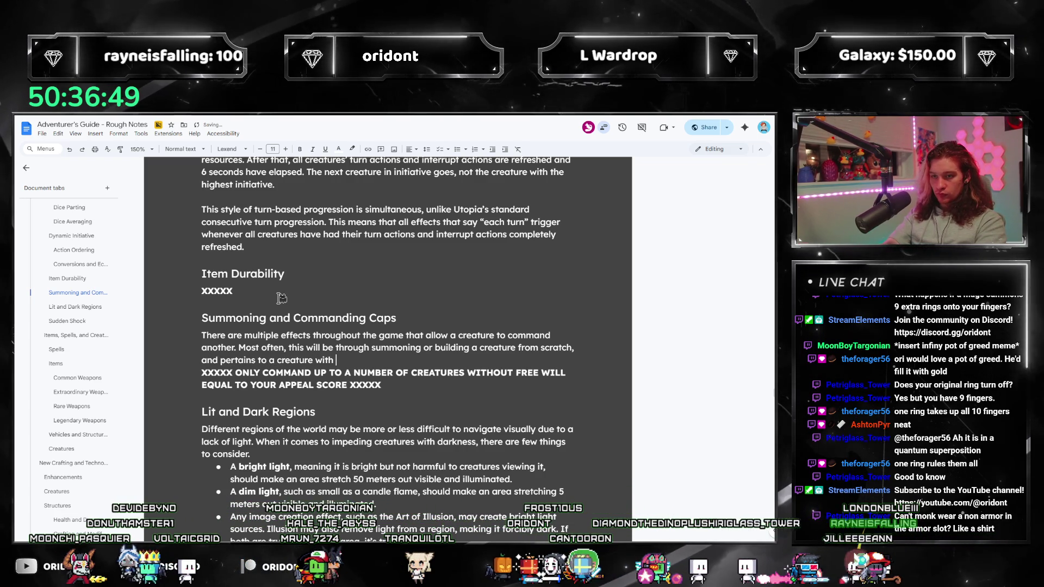
type("ut free will.")
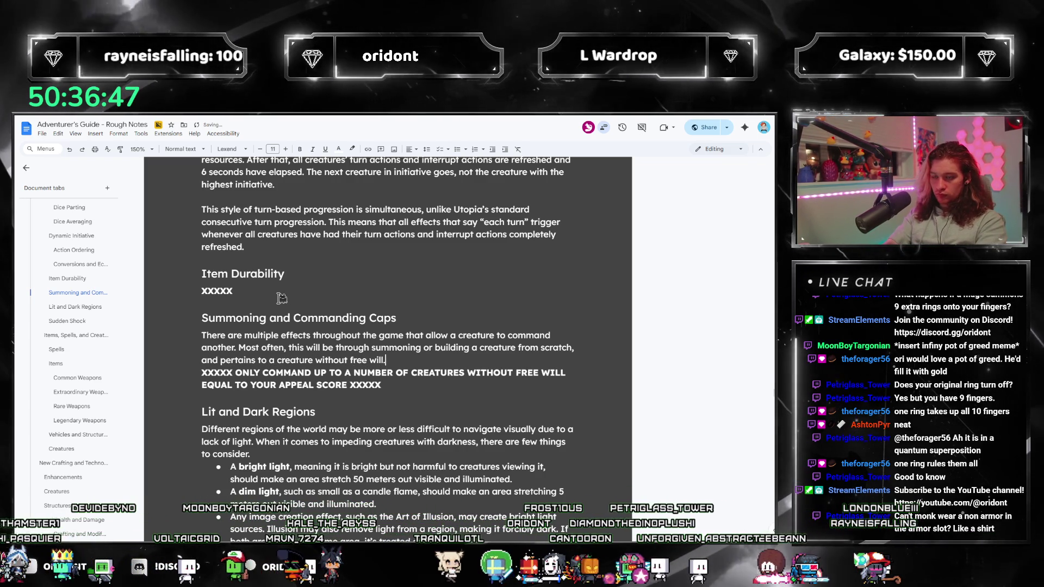
key("Return")
key("Return")
type("With t")
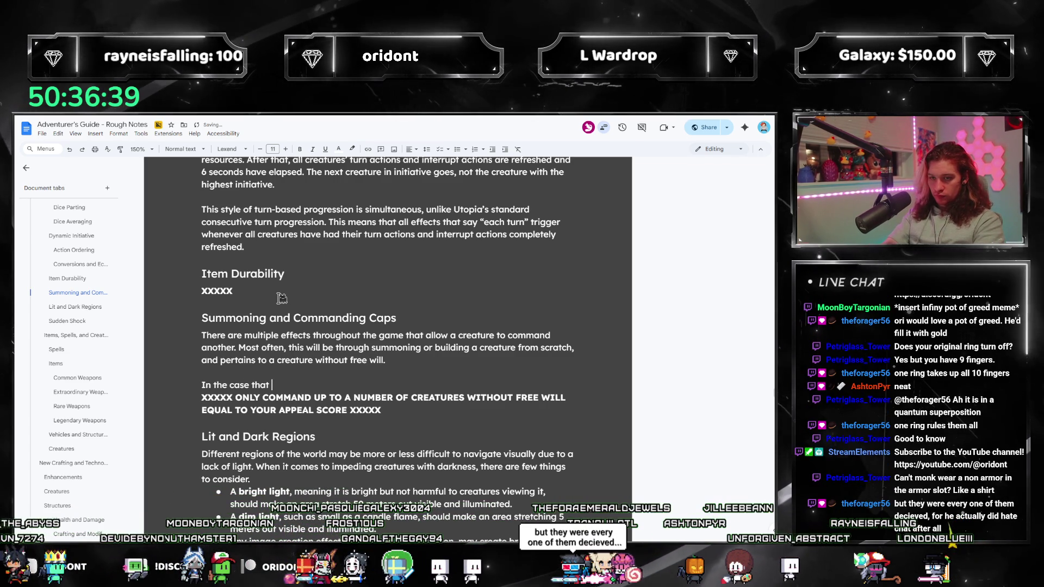
Erase 'In the case that' so the follow-up paragraph can restart with 'Optionally, '.
key("BackSpace")
key("BackSpace")
key("BackSpace")
key("BackSpace")
key("BackSpace")
key("BackSpace")
key("BackSpace")
key("BackSpace")
key("BackSpace")
key("BackSpace")
key("BackSpace")
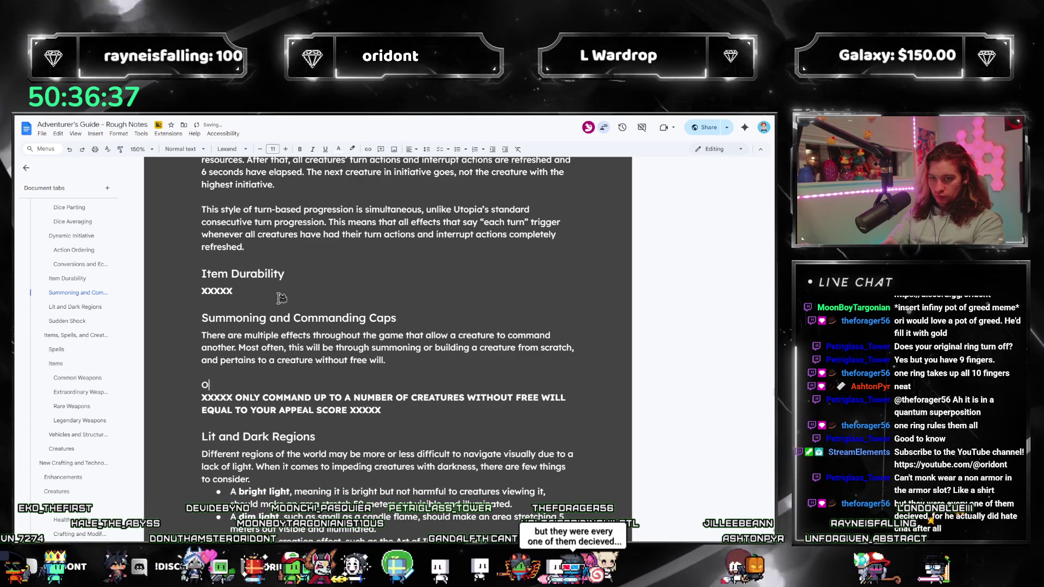
type("Optionally, a r")
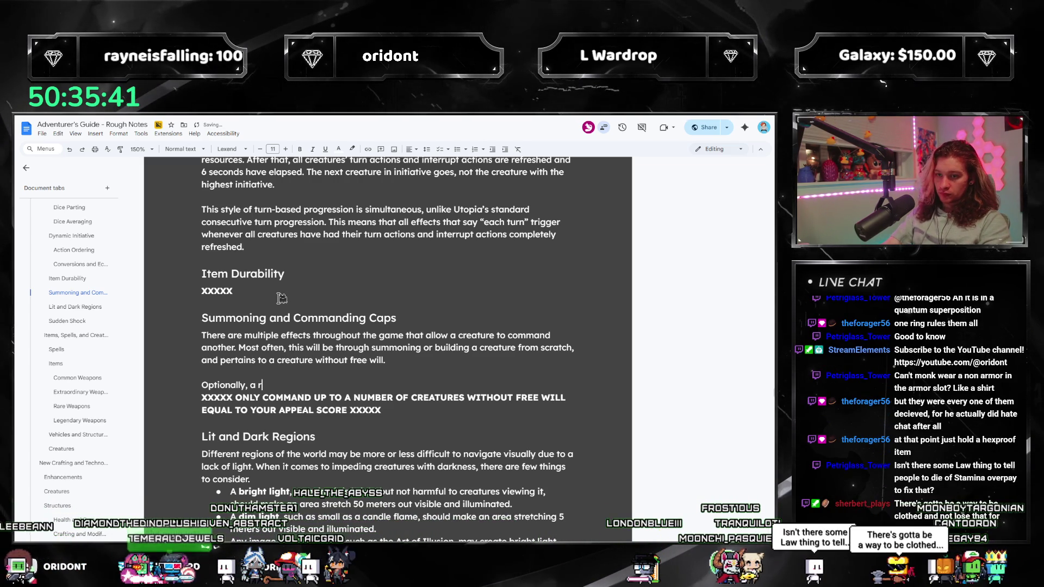
Write that a Command Cap may be introduced, equal to a creature's Appeal score, with the term bolded.
key("BackSpace")
key("BackSpace")
key("BackSpace")
type("the")
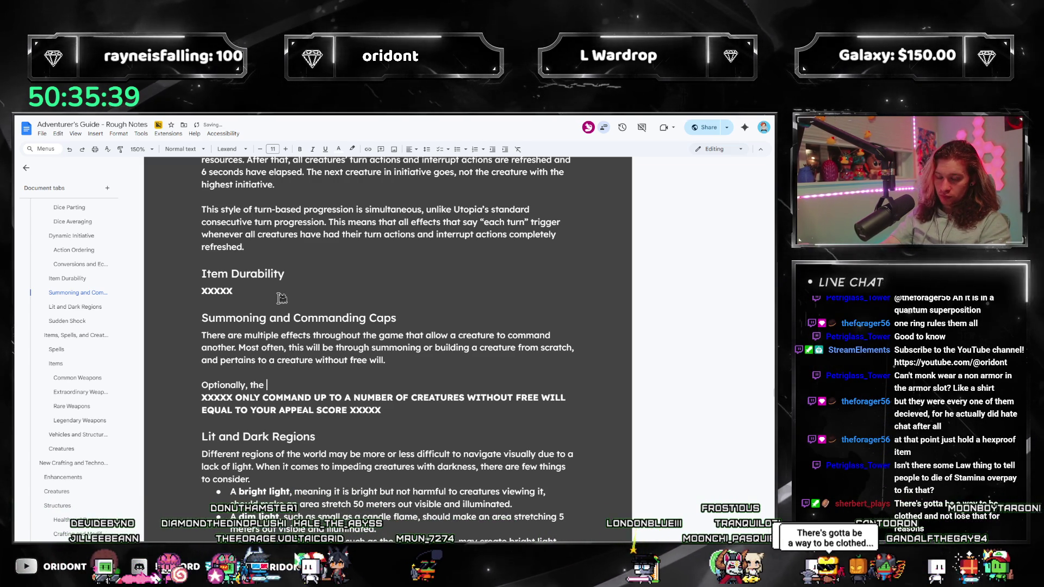
type(" r")
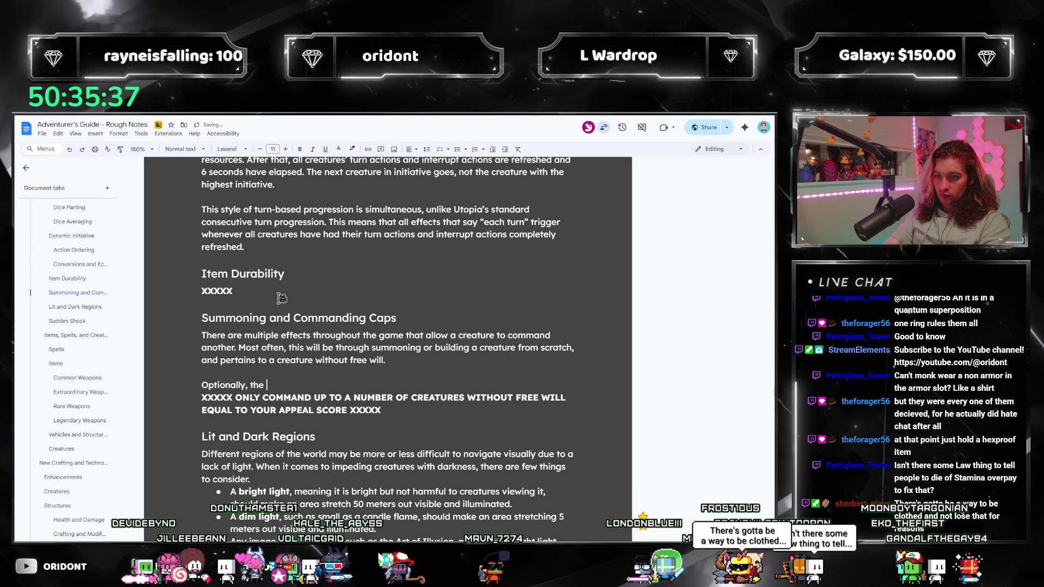
key("BackSpace")
key("BackSpace")
key("BackSpace")
type("a ")
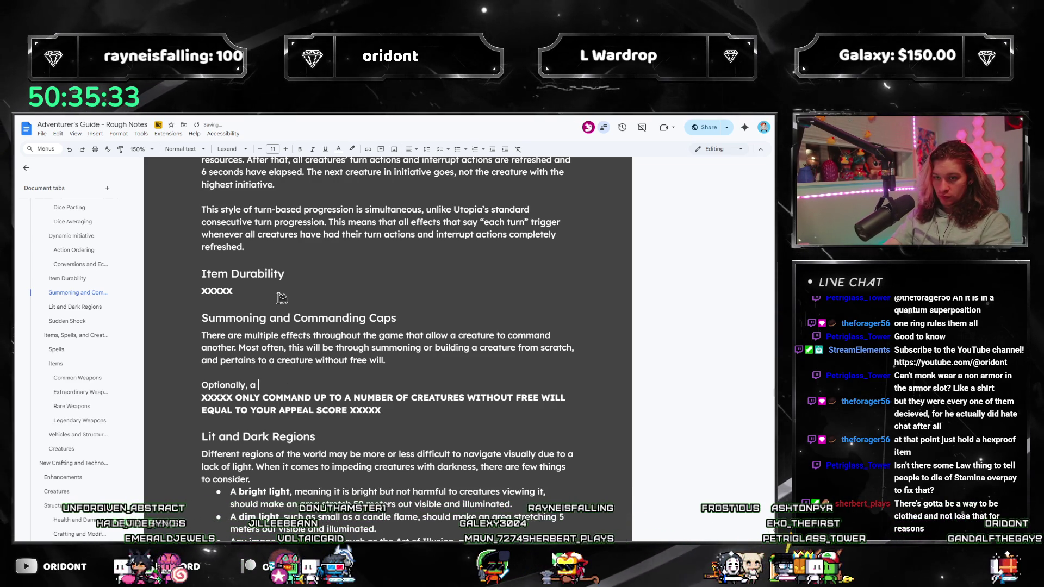
type("summoning cap mmand Cap")
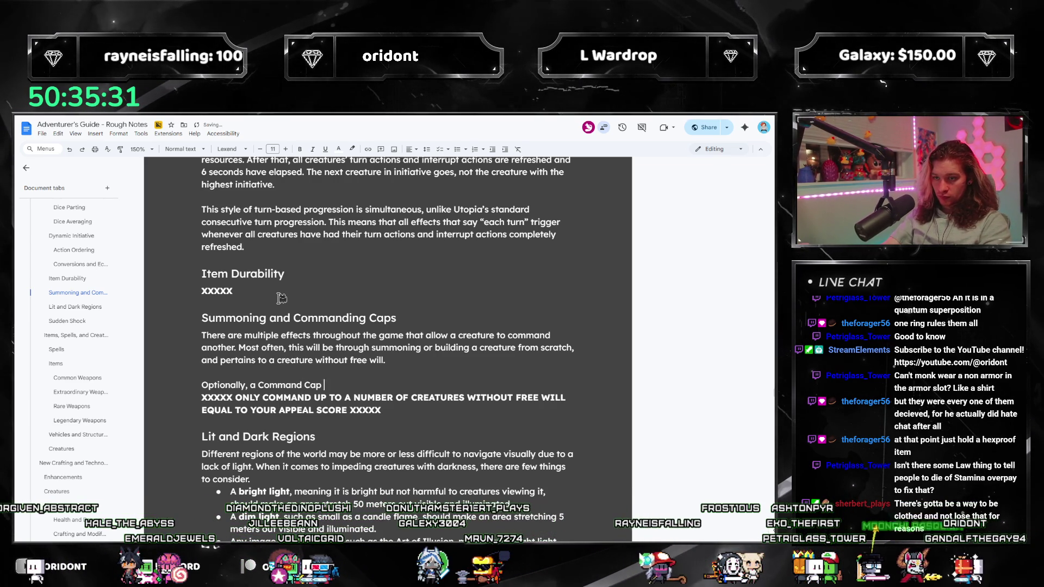
type(".")
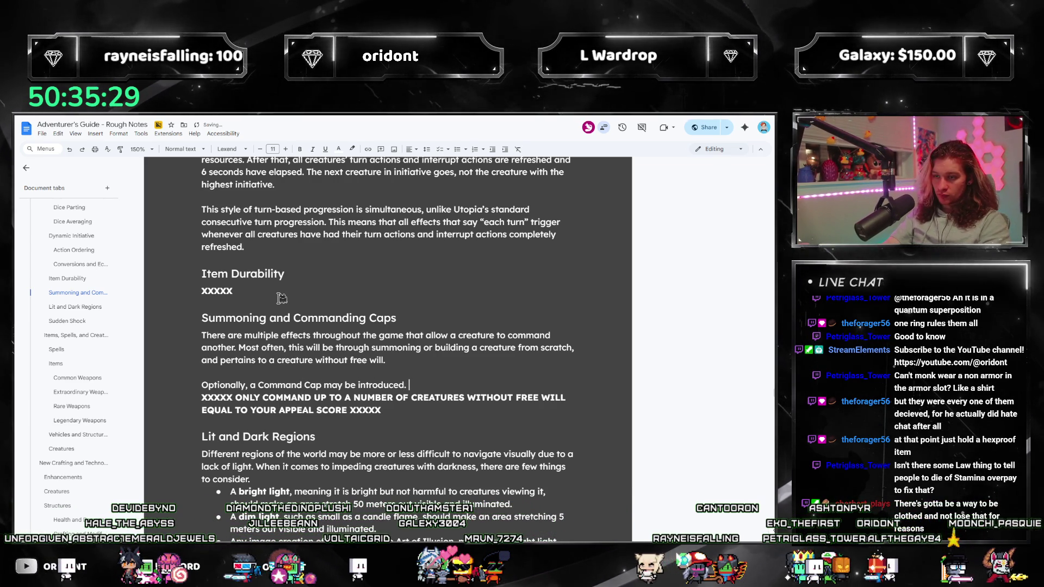
type(" A creature's c")
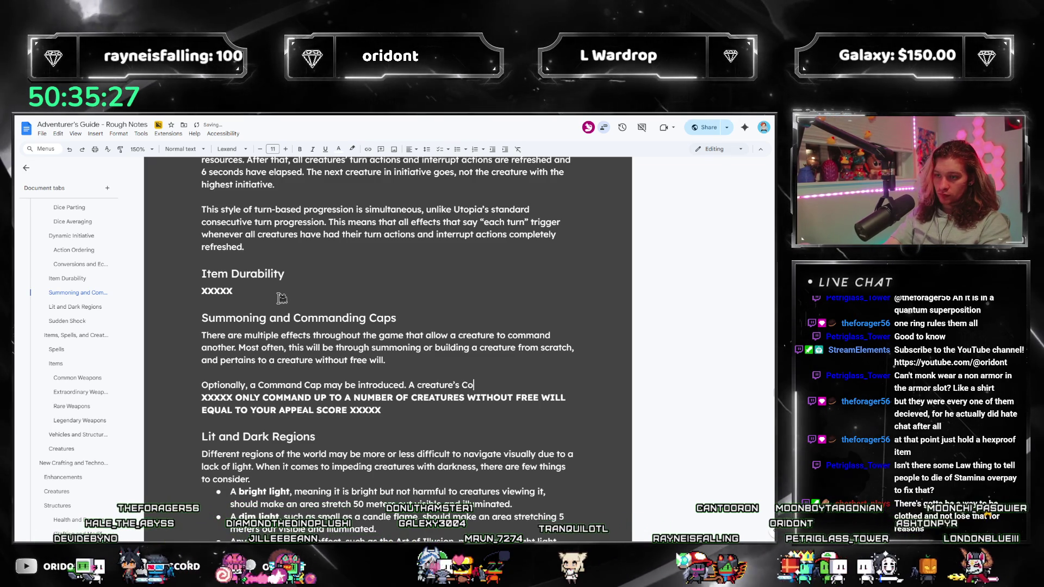
key("BackSpace")
type("Command Cap is equal")
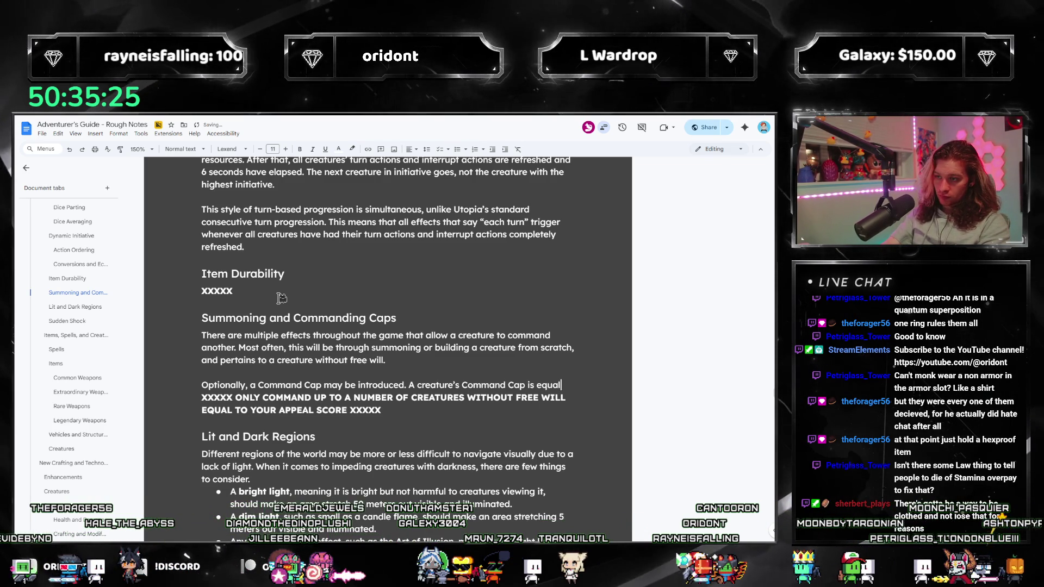
type(" to iapp")
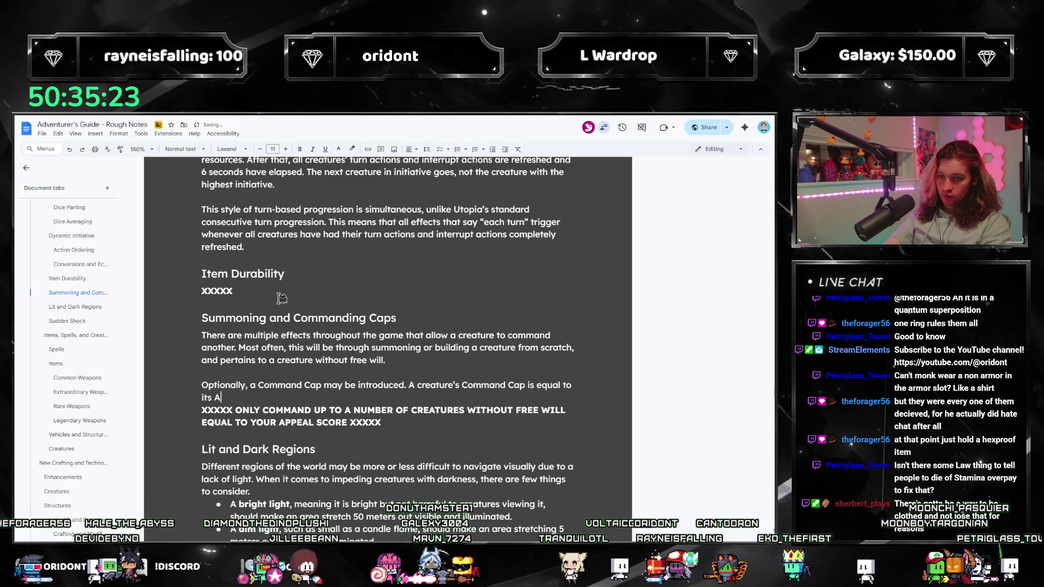
type("l score.")
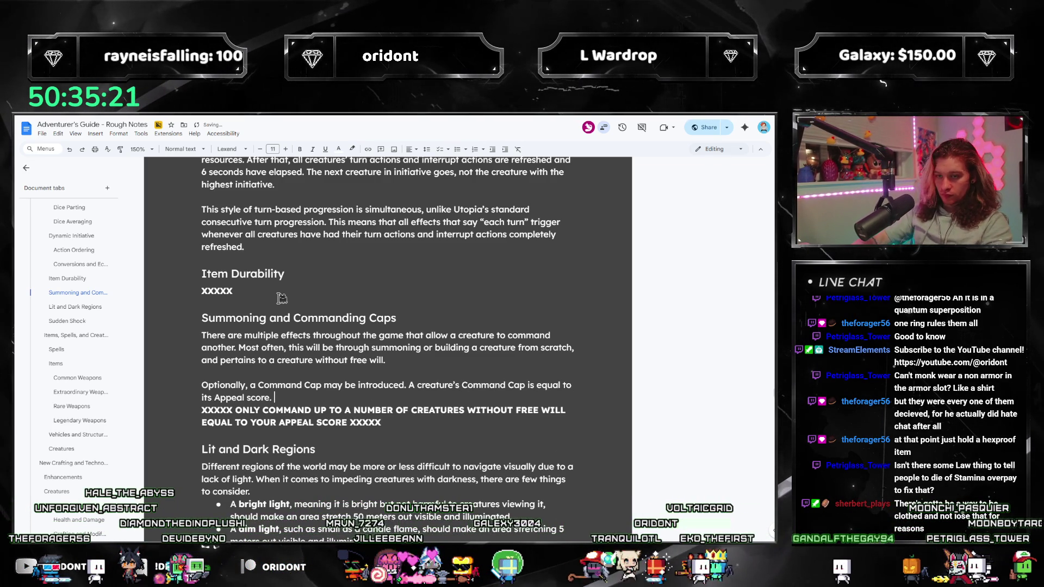
key("ctrl+b")
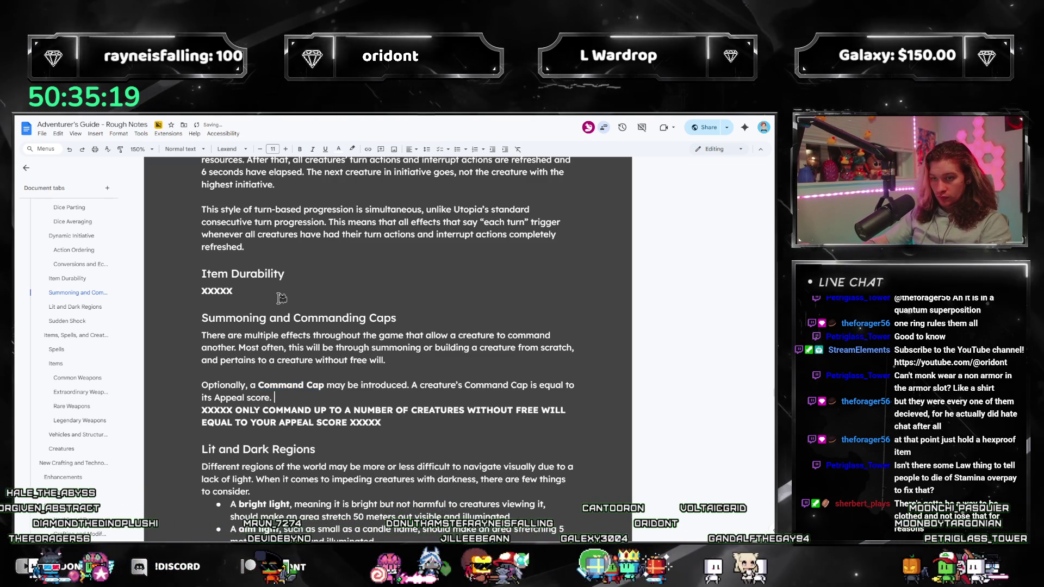
type("If")
Write that a creature commands only up to its Command Cap, discarding an unfinished forgetting sentence.
key("BackSpace")
key("BackSpace")
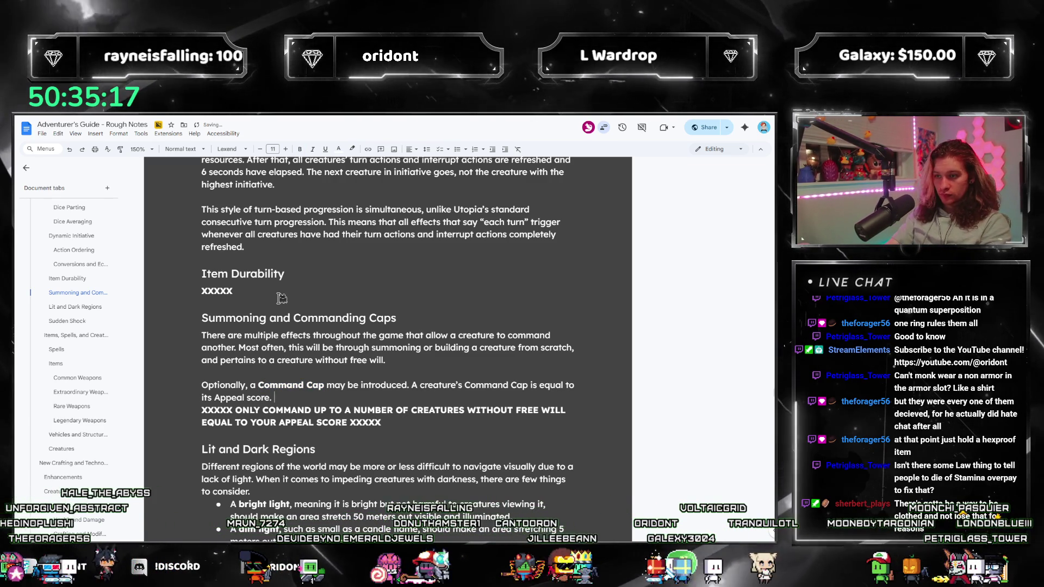
type("It can onl")
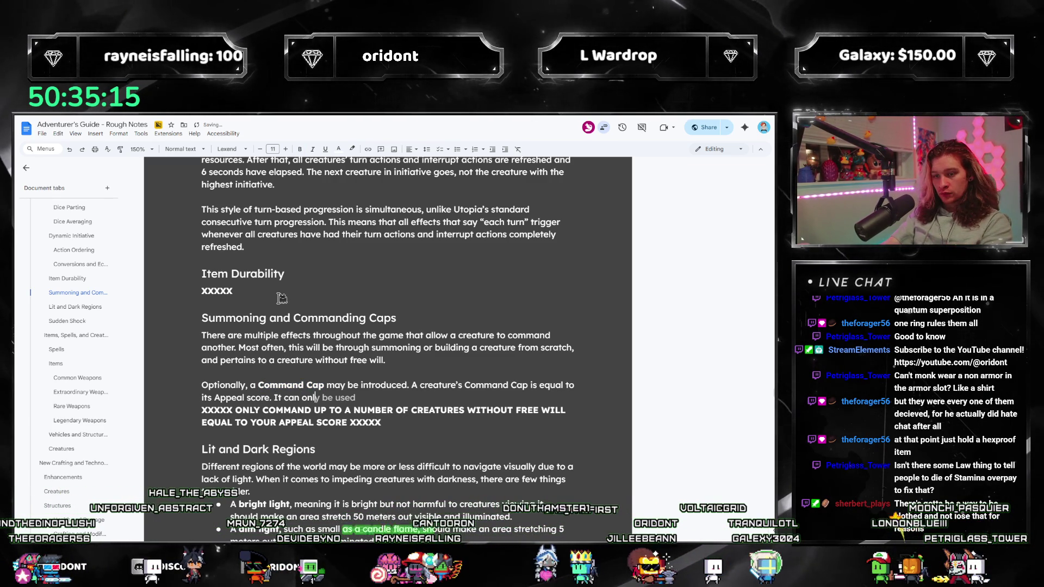
type("y s")
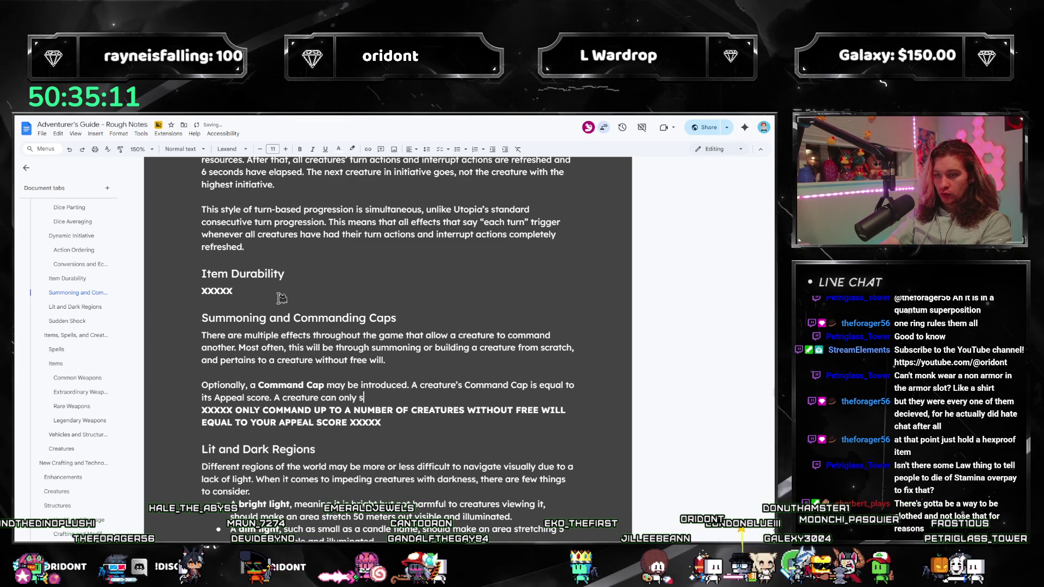
type("lly co")
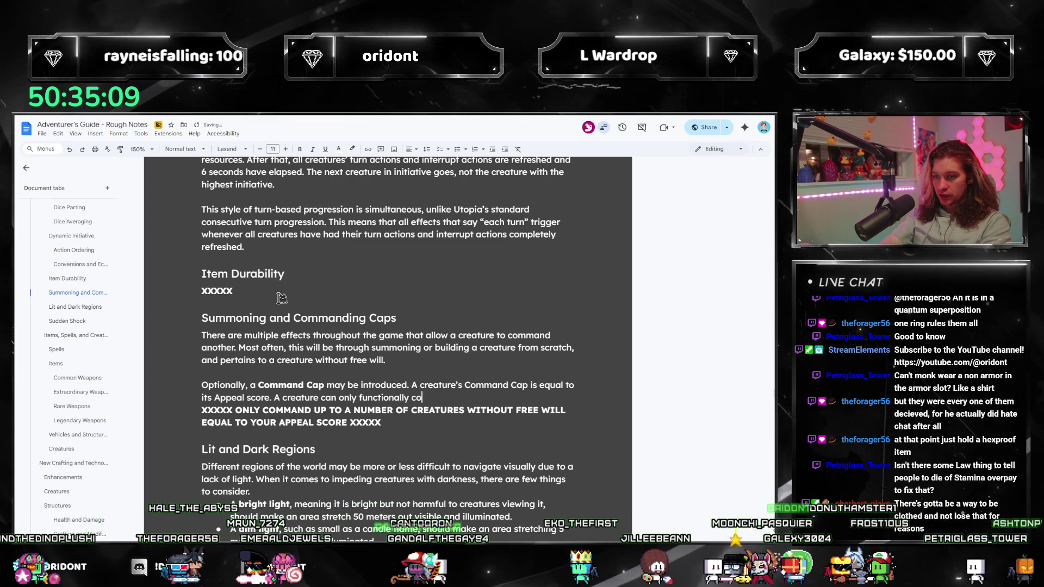
type("mmand a number of creatures ")
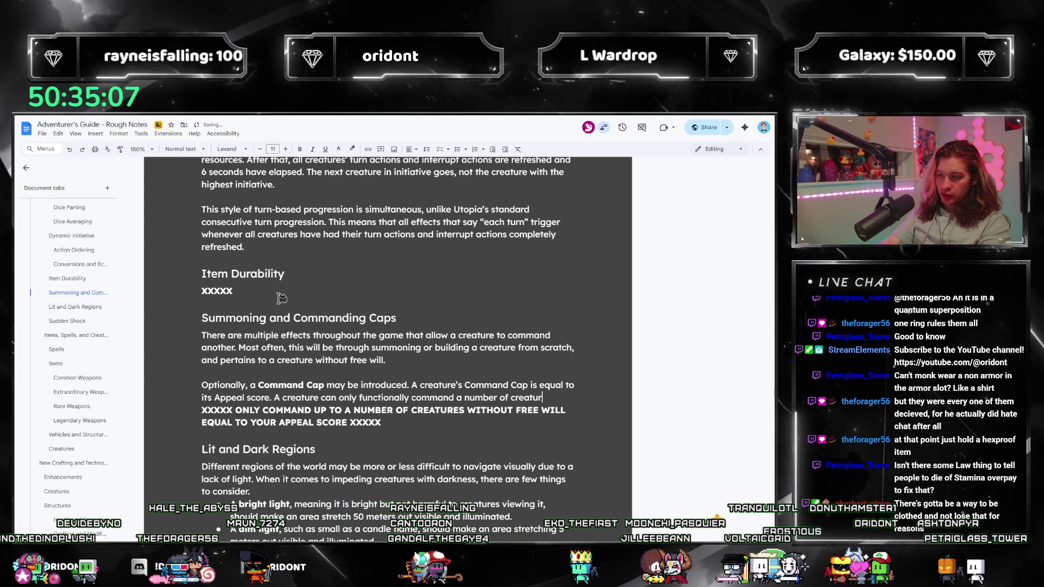
type("up to its Command ")
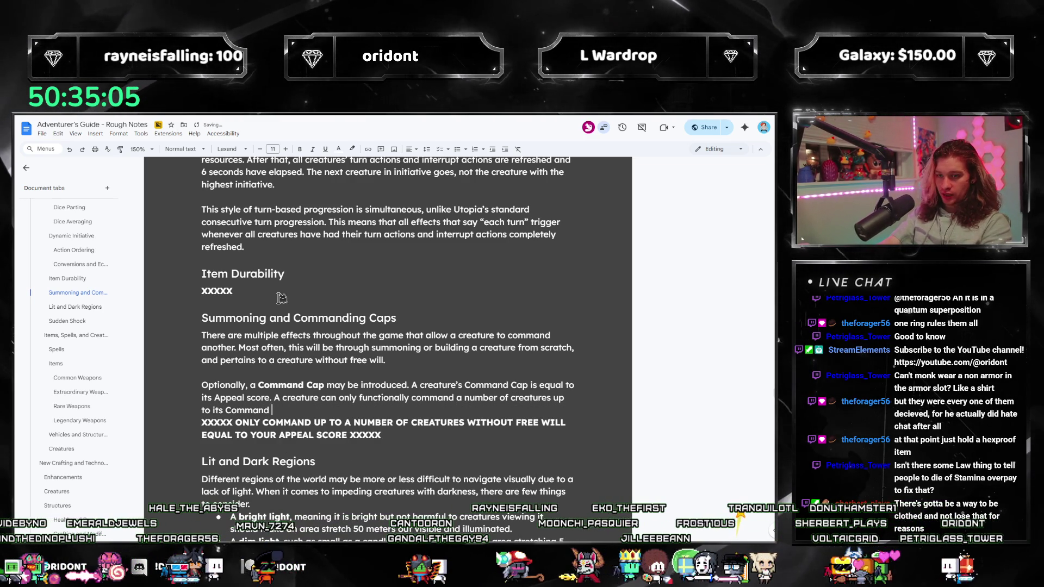
type("Cap.")
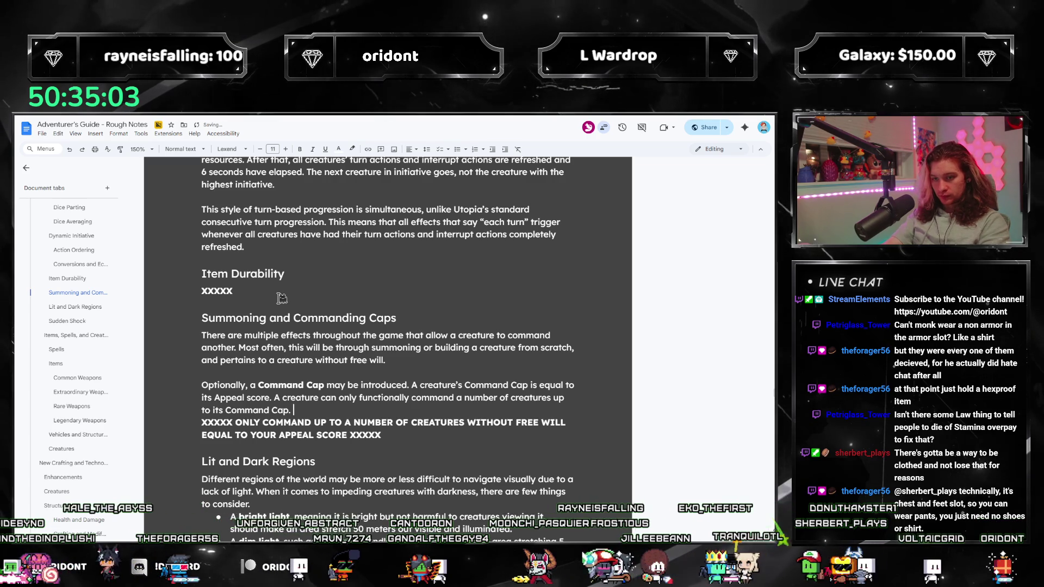
type("If a")
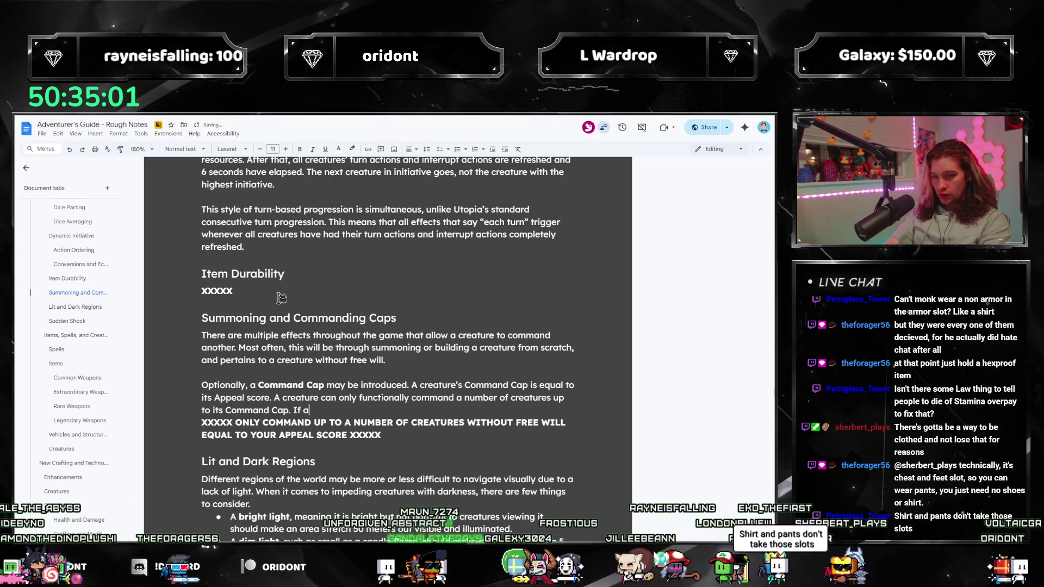
type(" new creature wo")
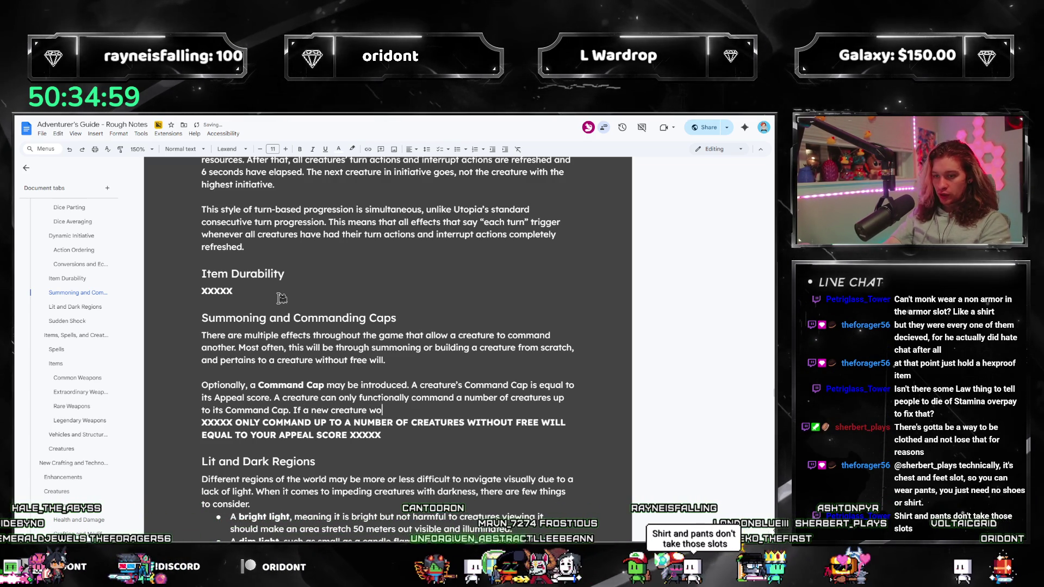
type("uld enter its oc")
key("BackSpace")
key("BackSpace")
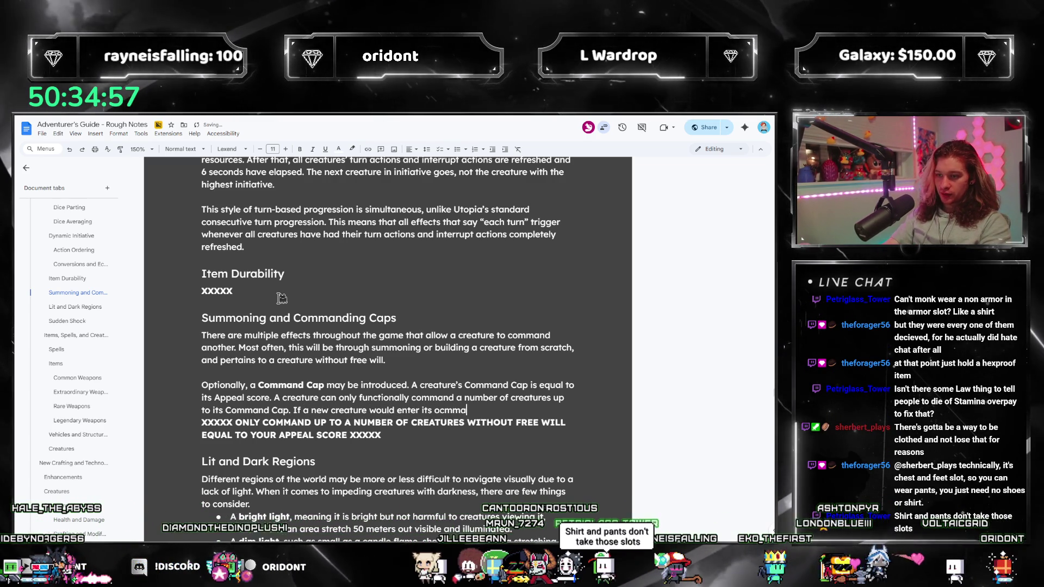
type("command, it ")
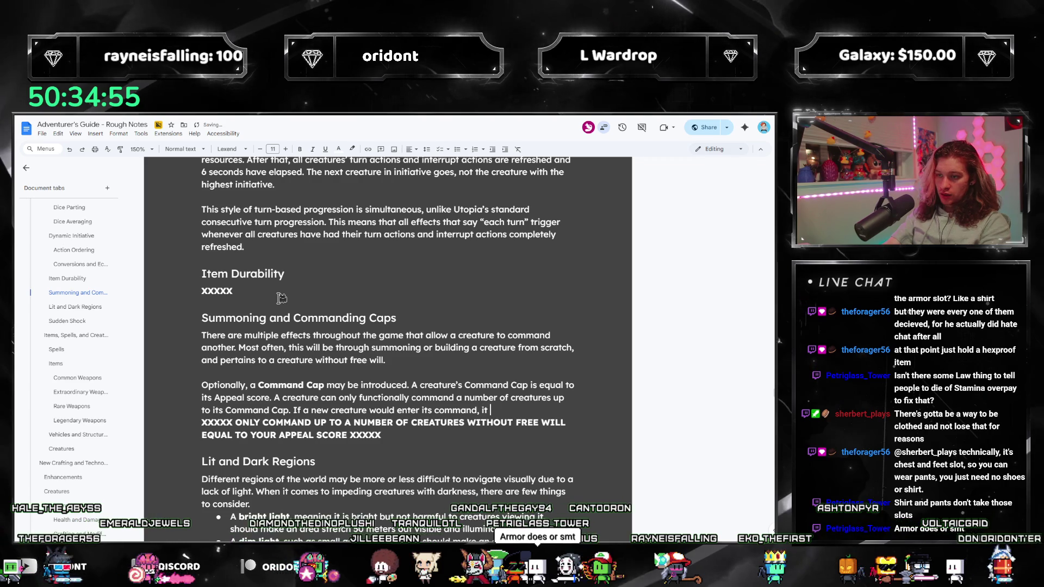
type("must forget the ")
type("most rec")
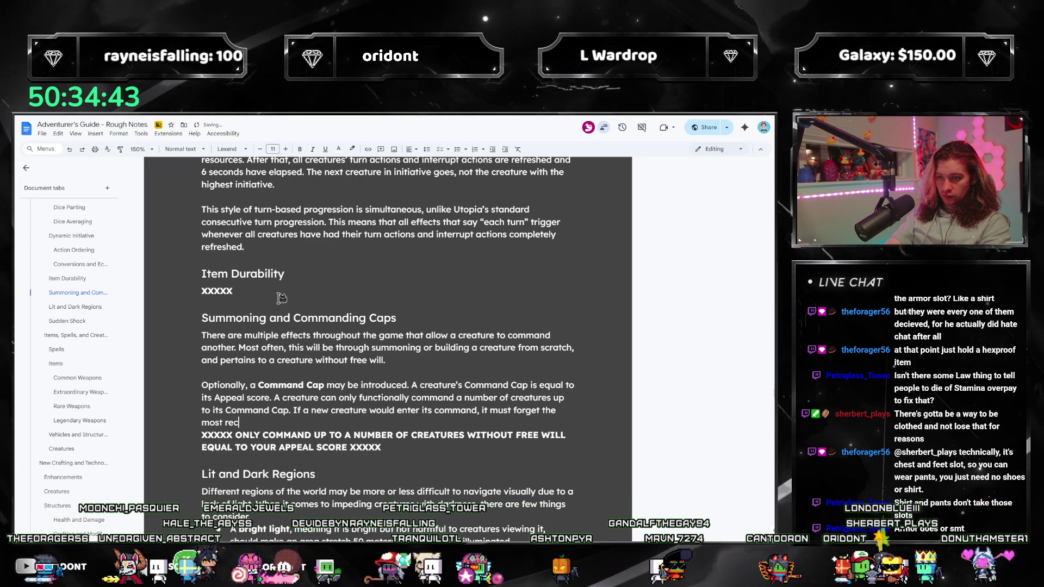
key("BackSpace")
key("BackSpace")
key("BackSpace")
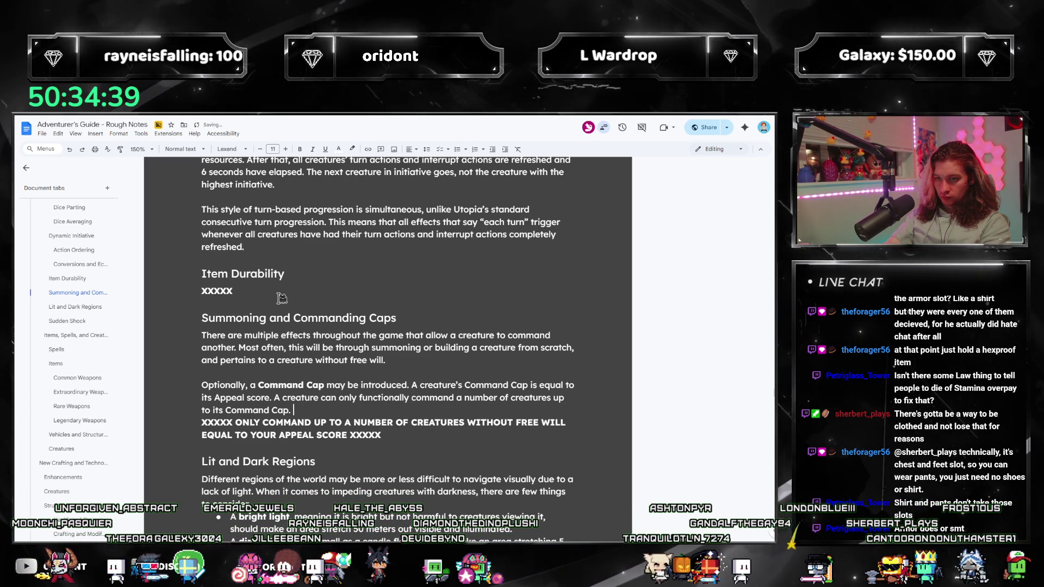
type("It may cease c")
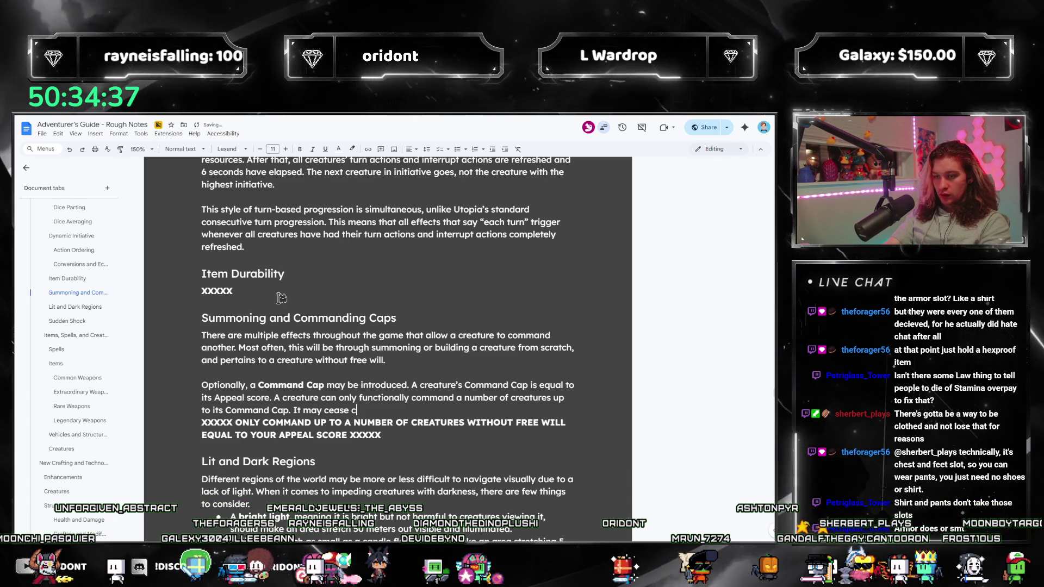
key("BackSpace")
type("a cr")
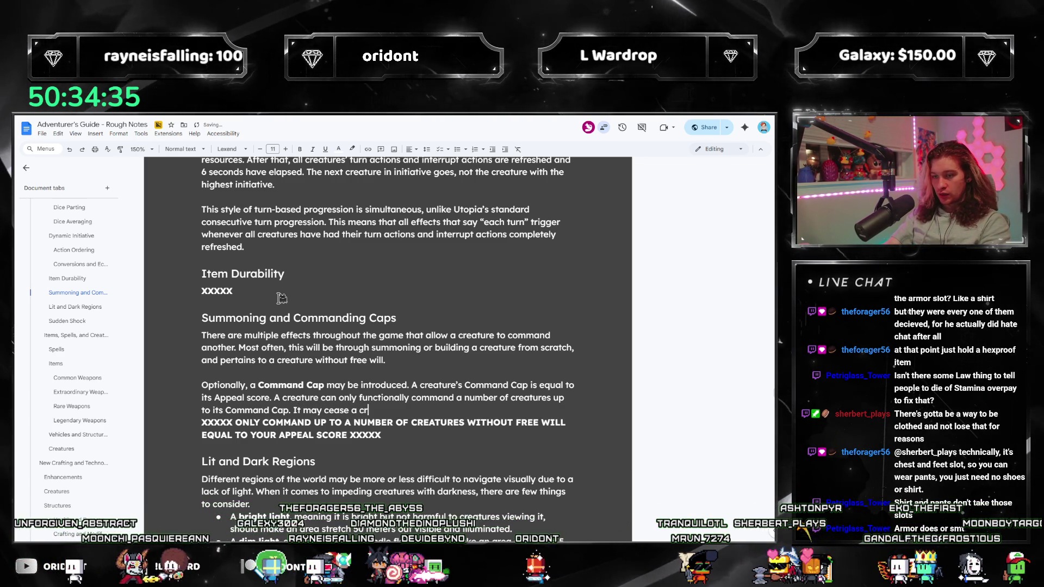
type("eature'")
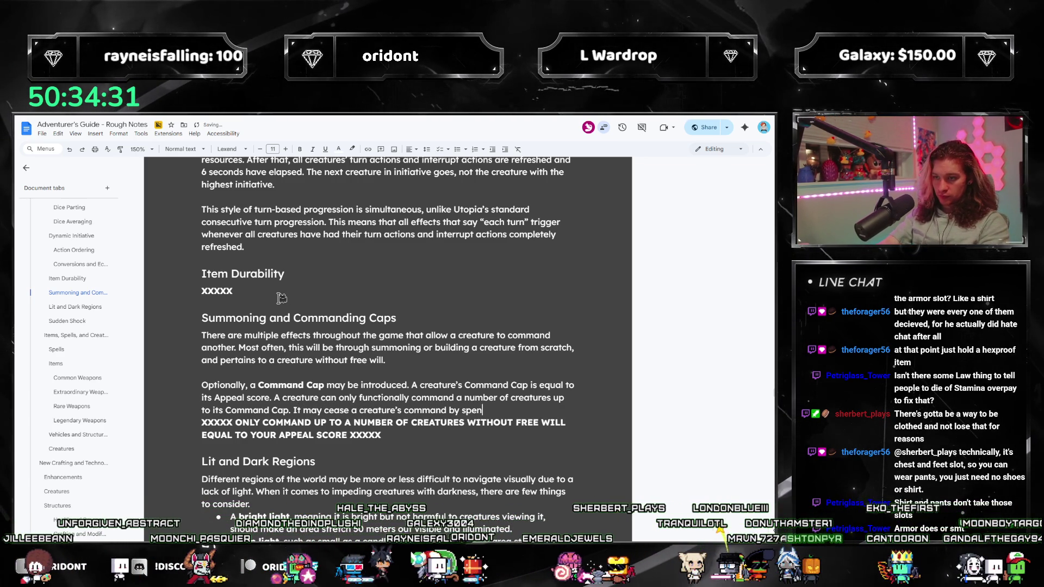
type("6 ")
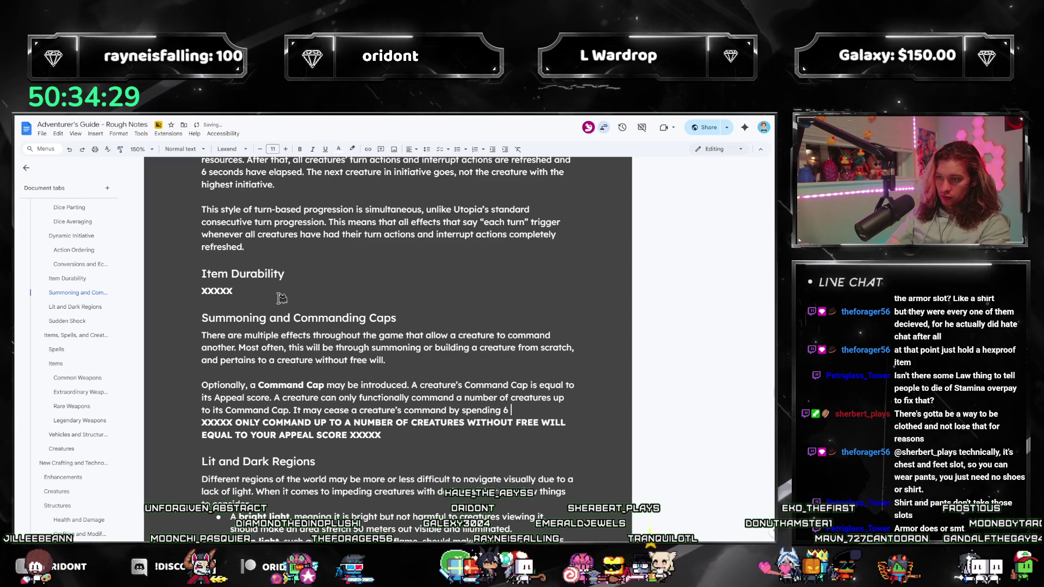
type("turn actions")
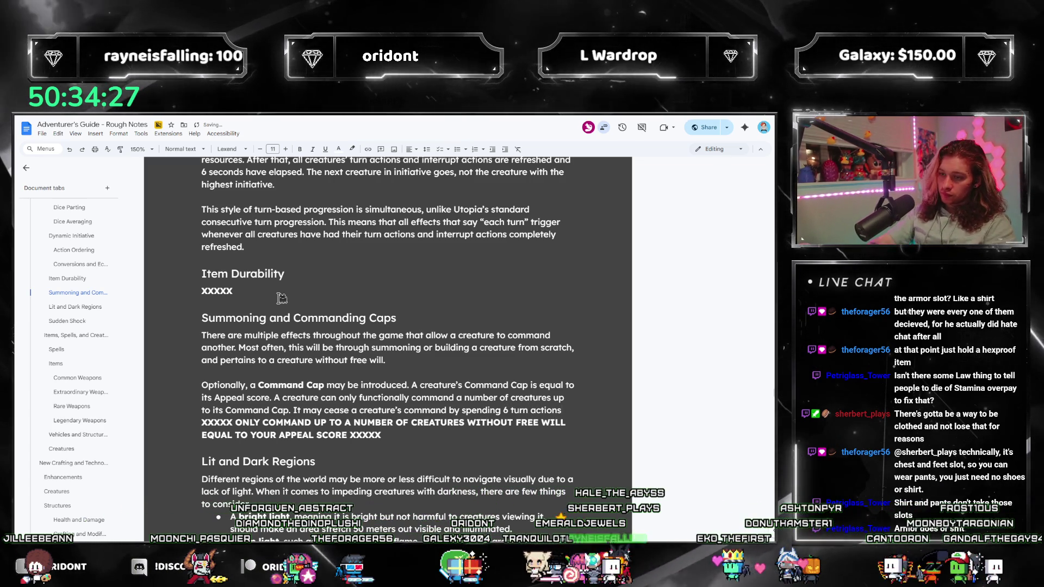
Rewrite the cease-command phrase so spending 3 turn actions removes a creature to free a space.
key("ctrl+shift+Left")
key("ctrl+shift+Left")
key("ctrl+shift+Left")
type("may spend 6")
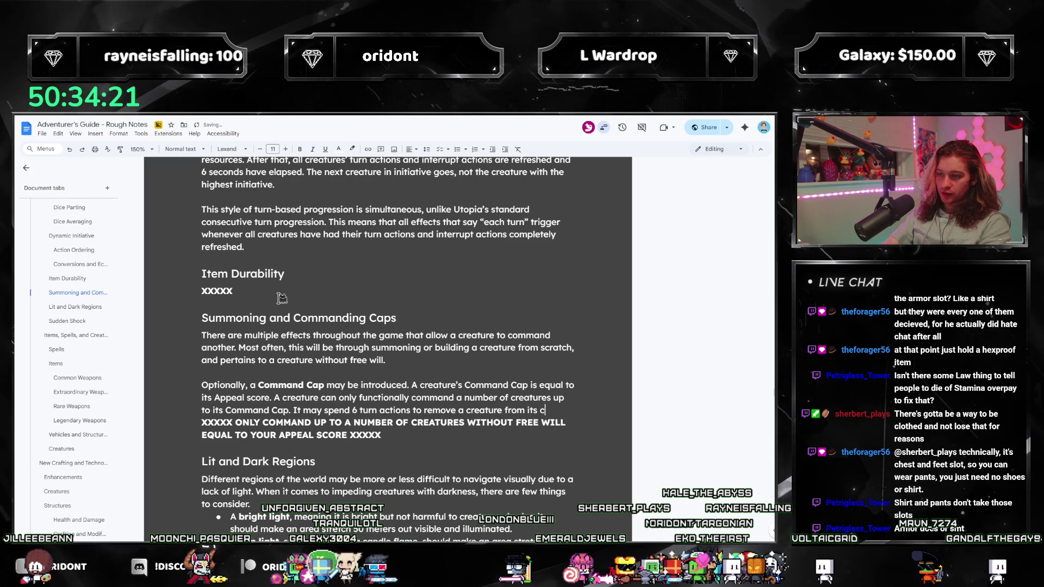
type("ommand.")
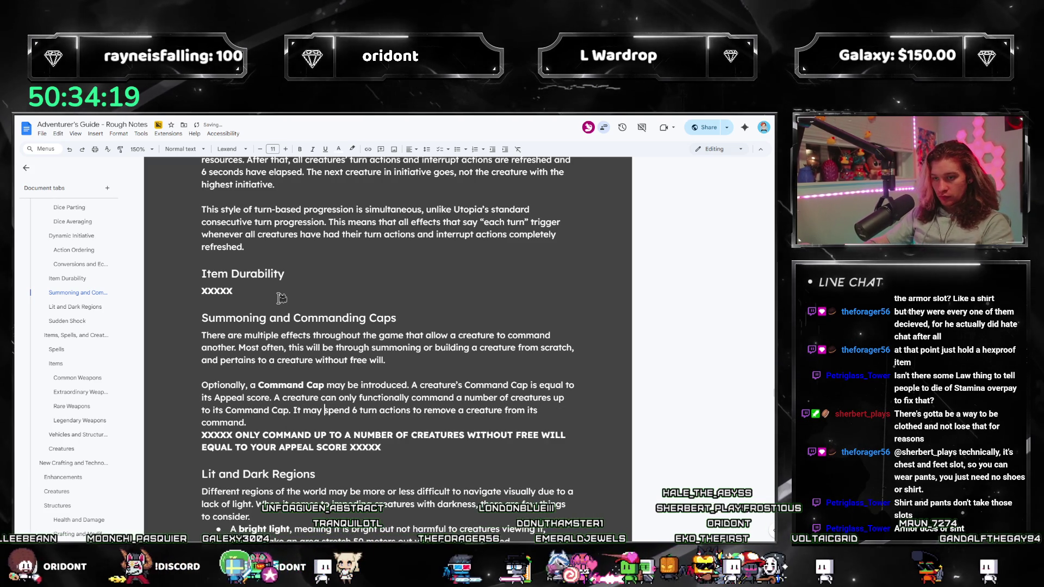
key("BackSpace")
type("3")
key("BackSpace")
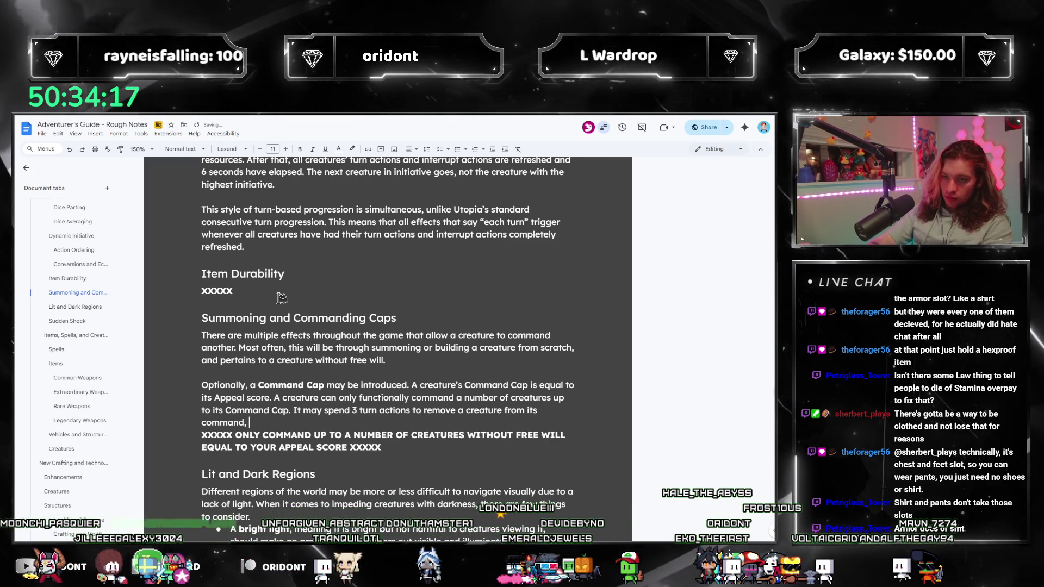
type(", freeing a space for a")
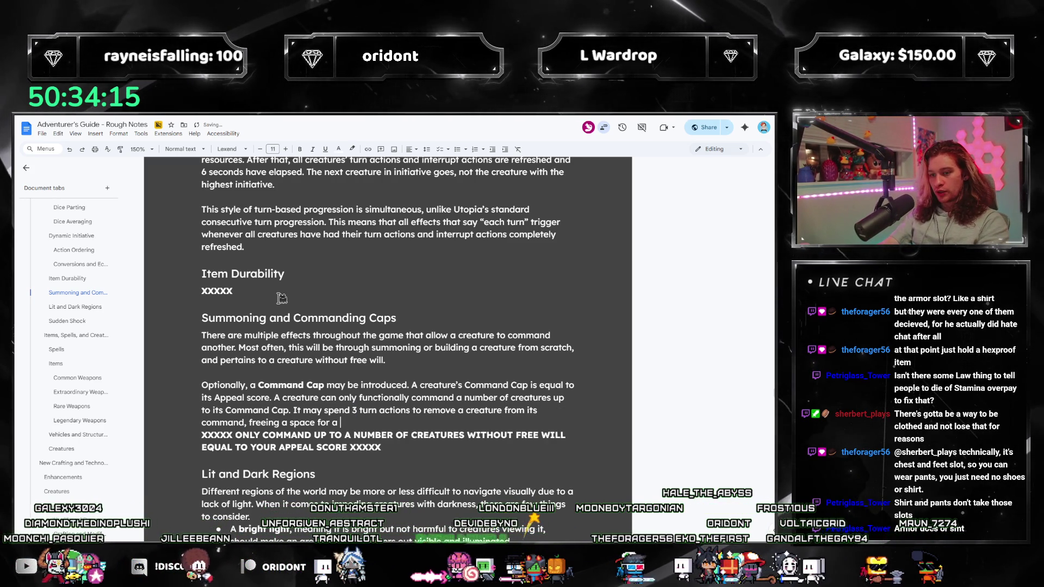
type(" new c")
key("Tab")
type(".")
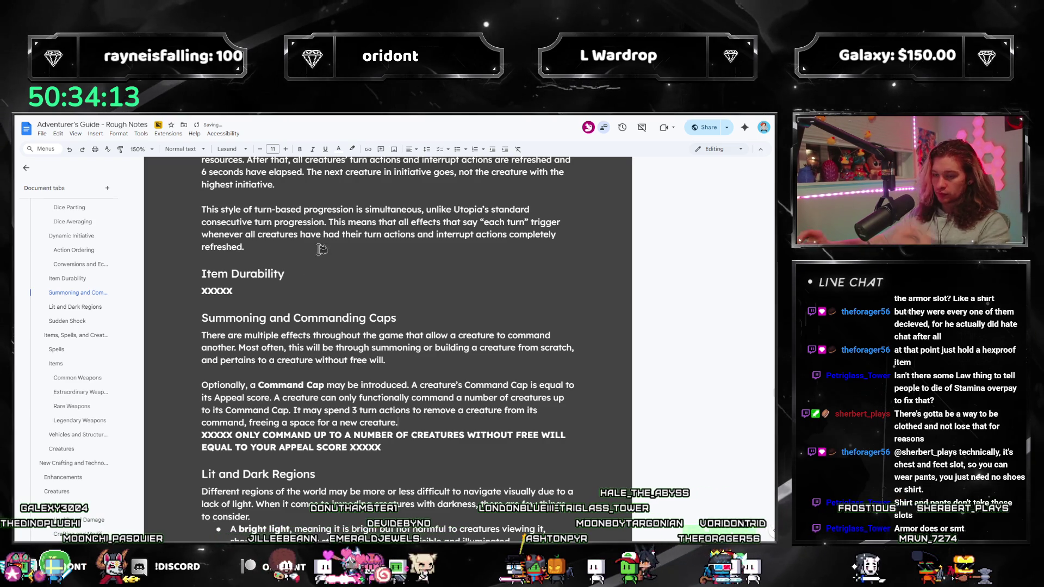
Delete the XXXXX placeholder and rework the 'no longer' wording of the removed-creature sentence.
triple_click(410, 441)
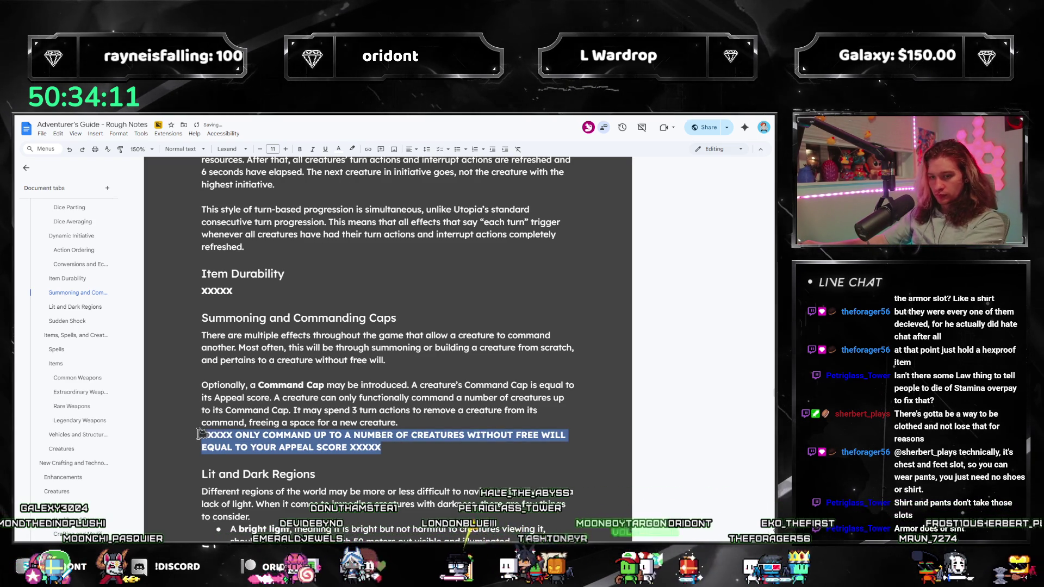
key("BackSpace")
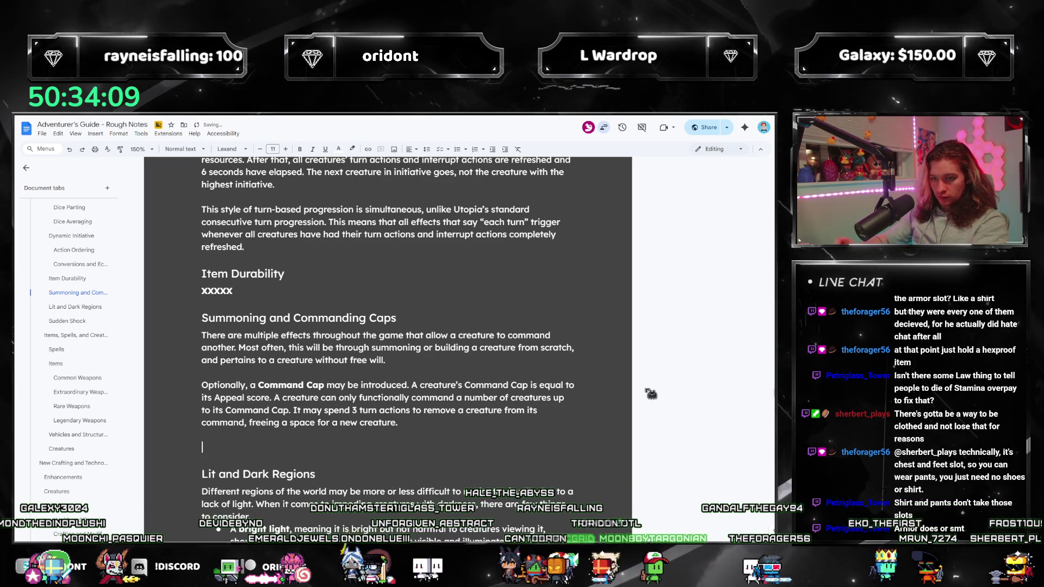
type("A creature can")
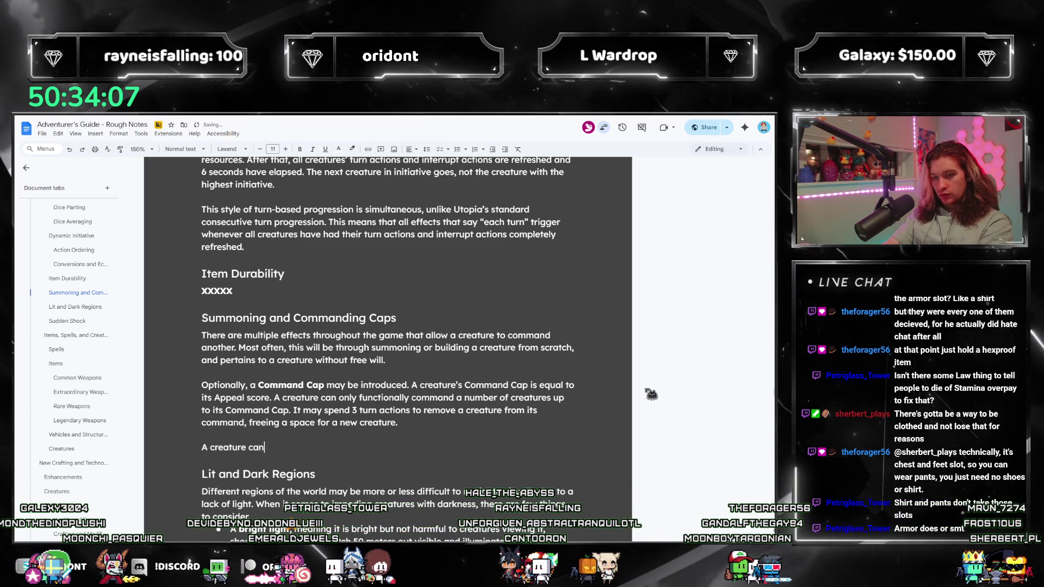
type(" still b")
type("e under the ")
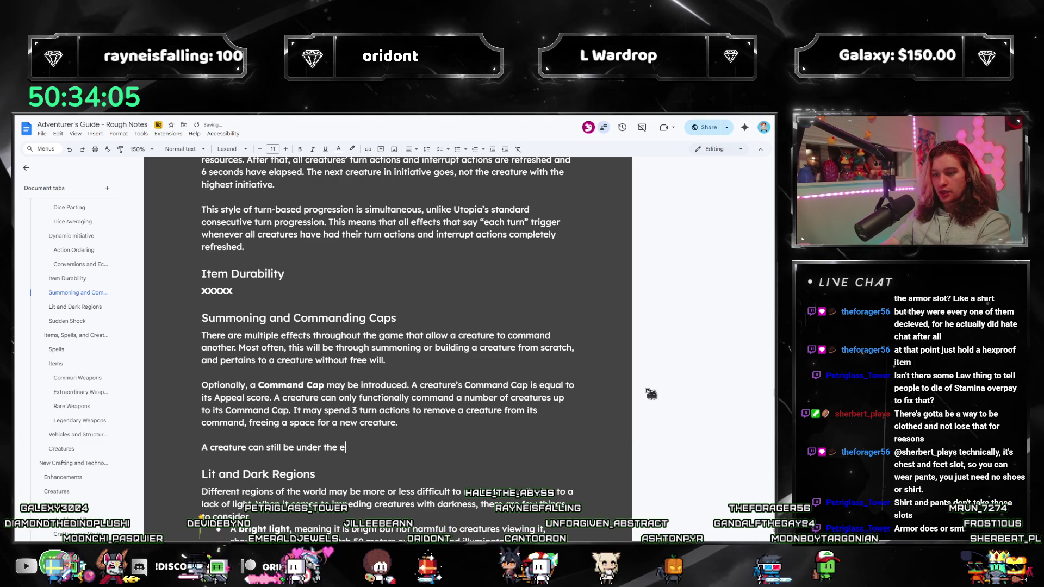
type("effects of command")
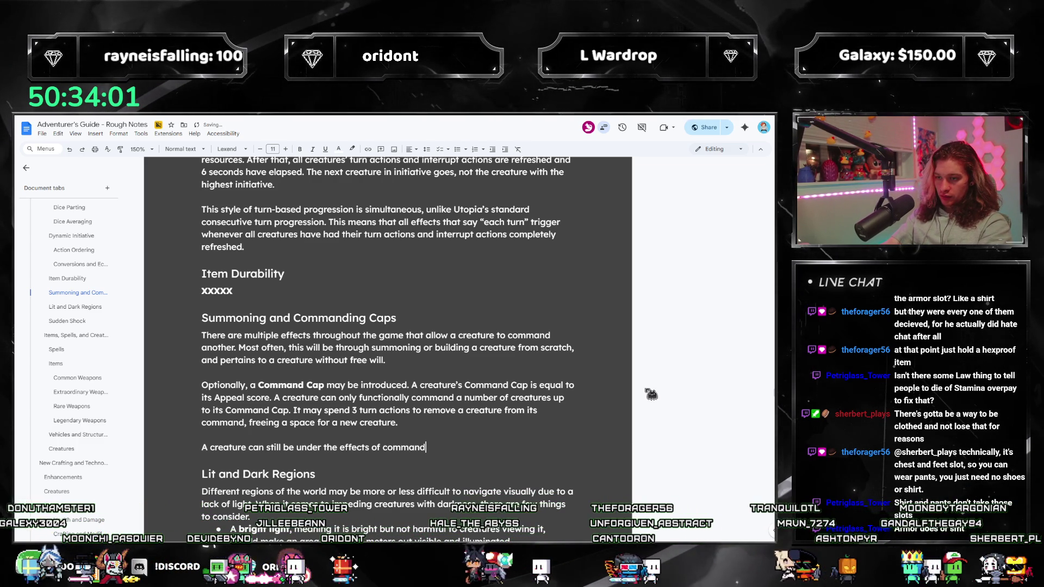
key("shift+Up")
key("shift+Down")
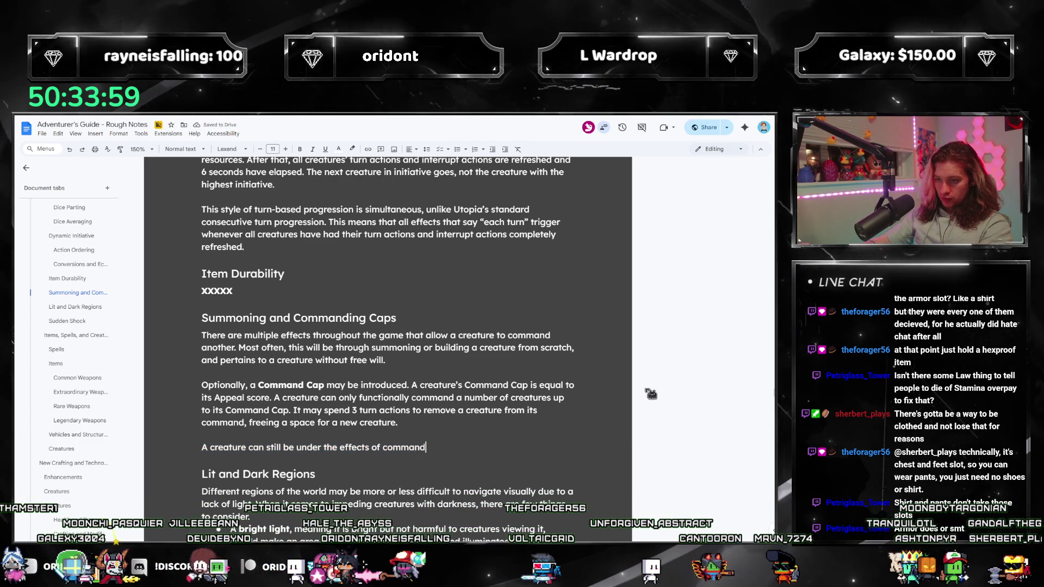
key("shift+Up")
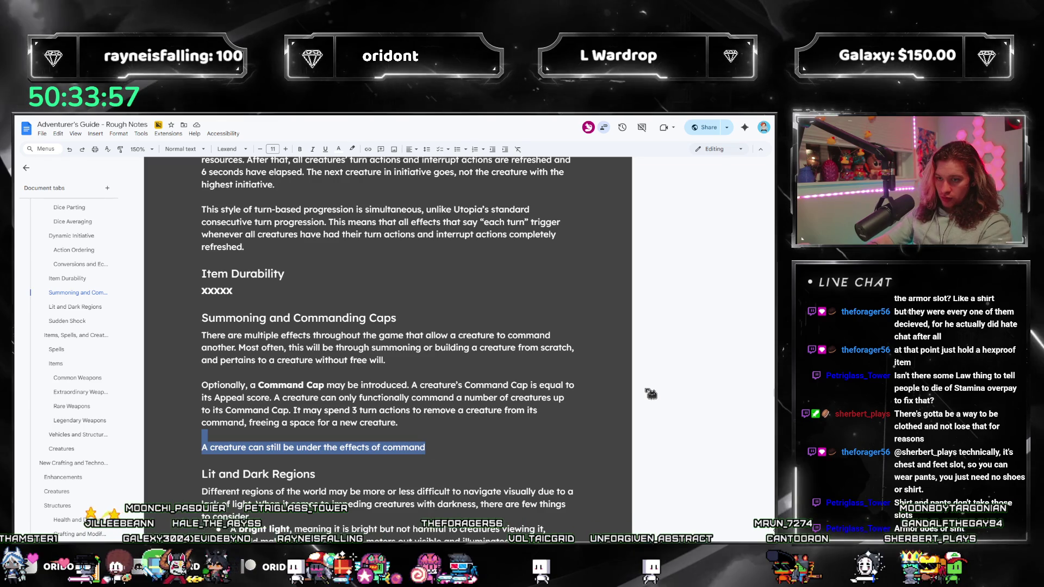
type("When a creature is rem")
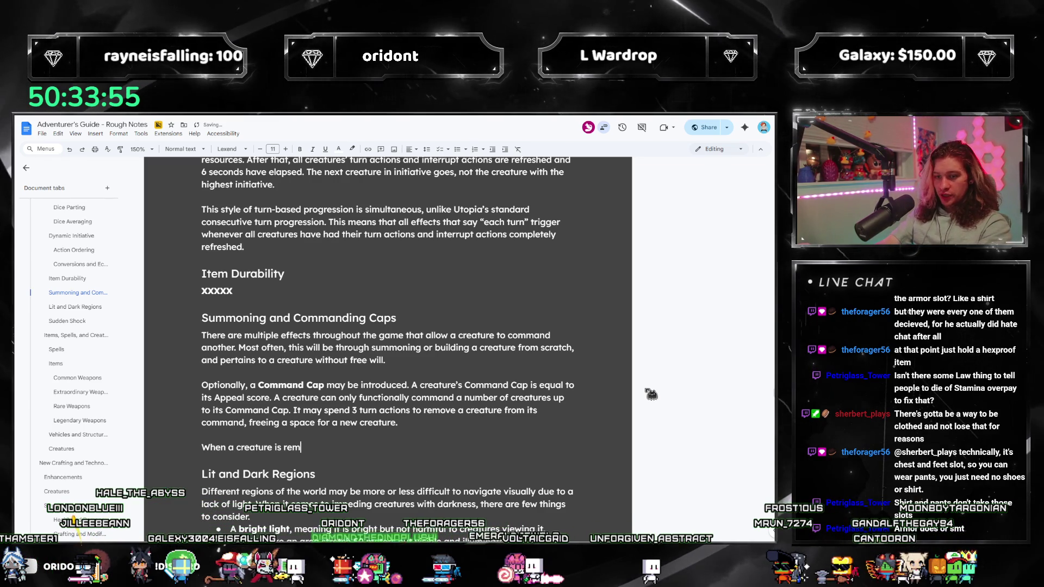
type("oved from command this way, it")
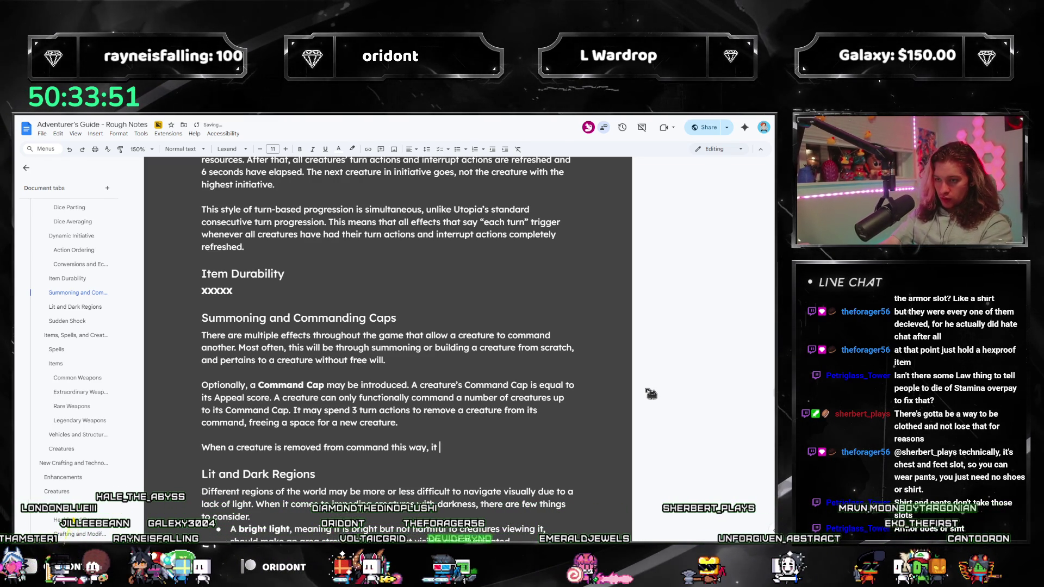
type(" no longer accep")
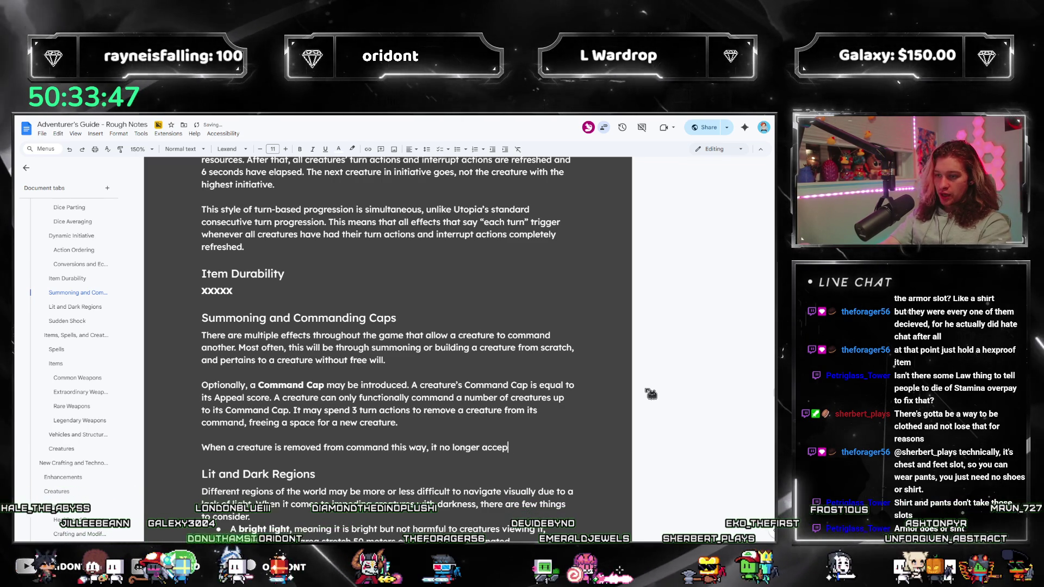
key("BackSpace")
key("BackSpace")
key("BackSpace")
key("BackSpace")
key("BackSpace")
key("BackSpace")
key("BackSpace")
key("BackSpace")
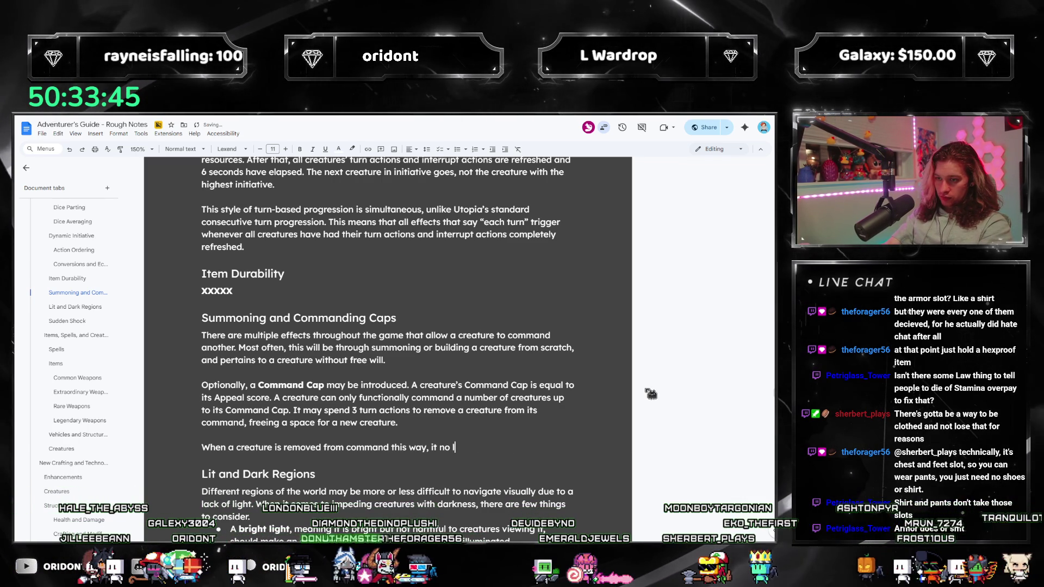
key("BackSpace")
key("BackSpace")
key("BackSpace")
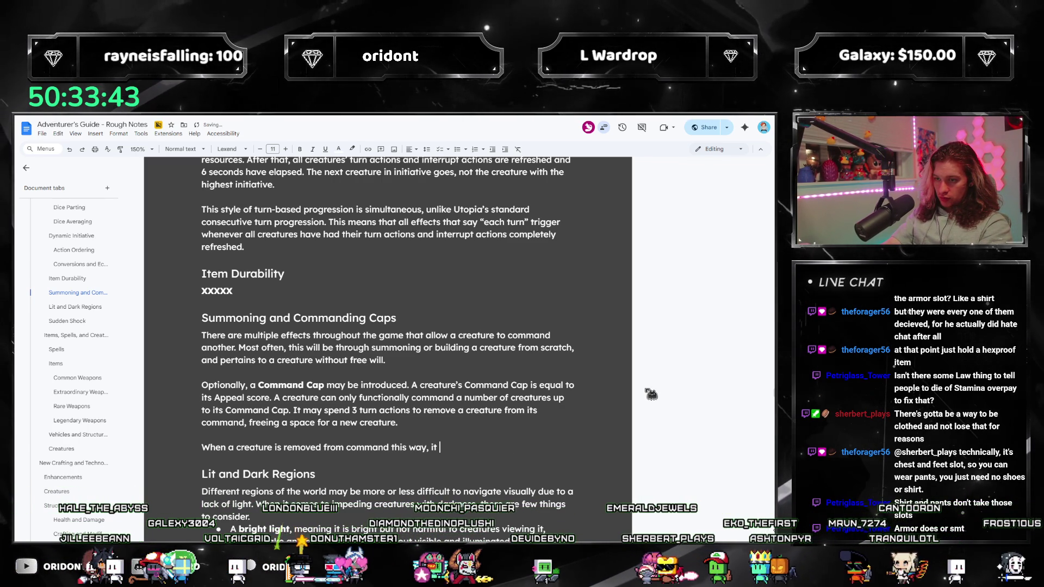
type("does not contin")
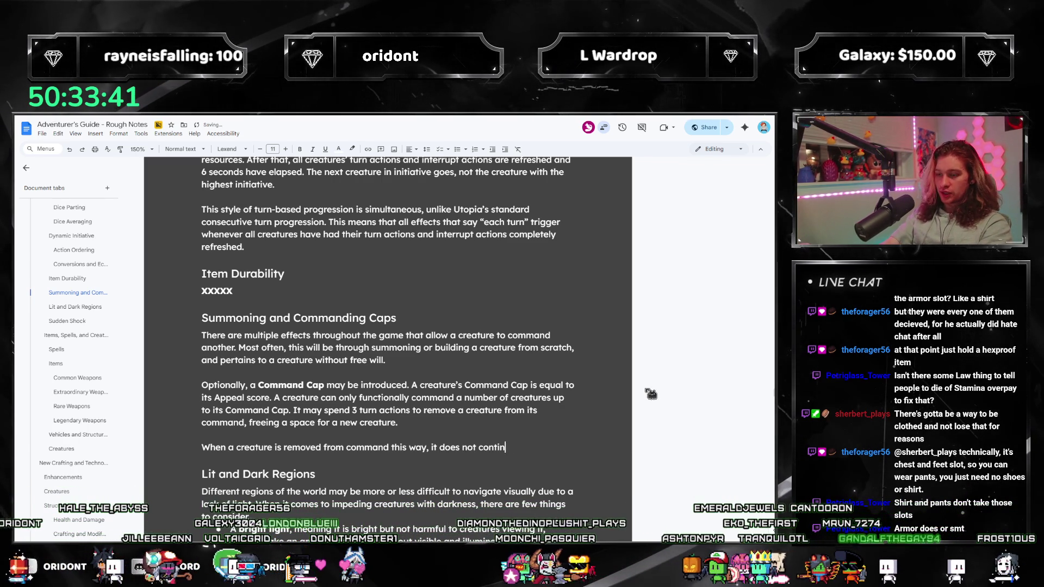
type("ue previous com")
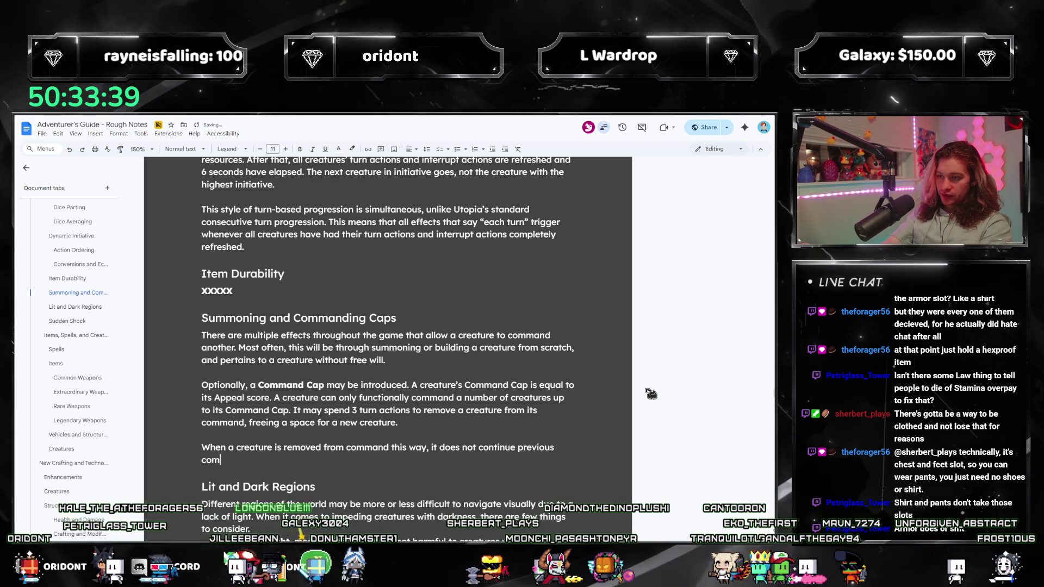
type("mands.")
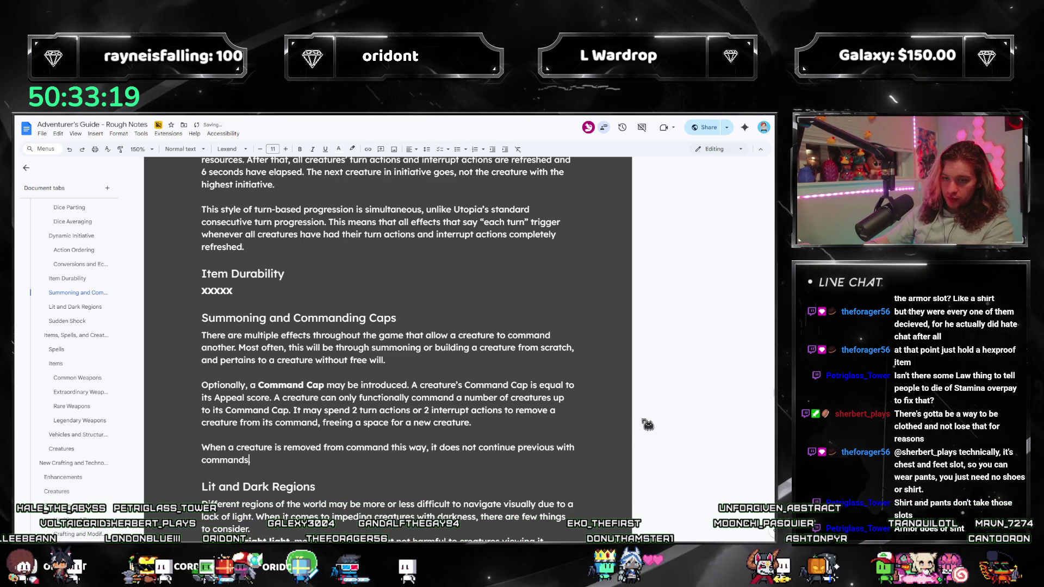
type("and")
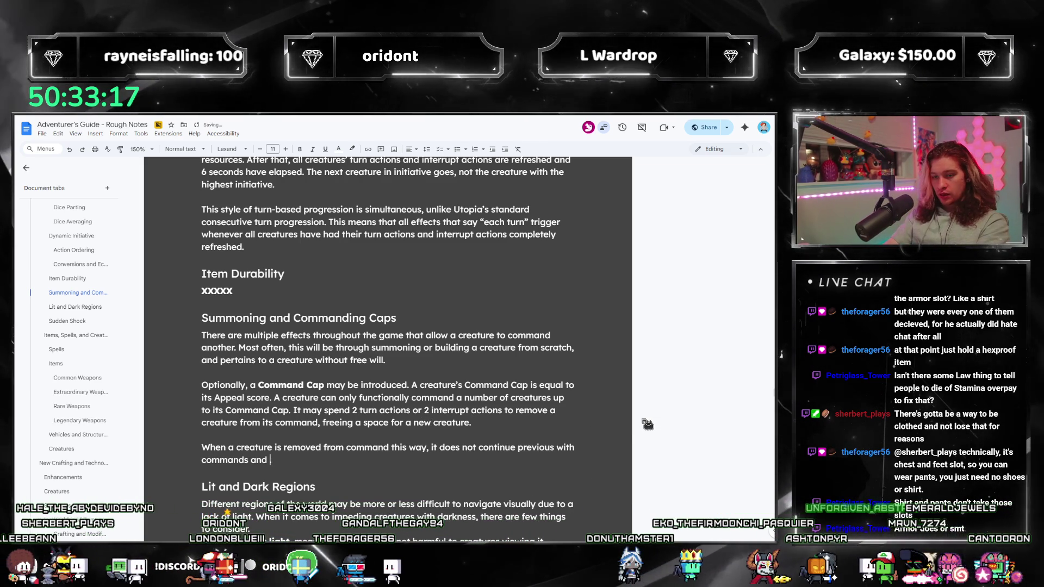
Trim the trailing 'and' and period after 'commands' and look up spelling suggestions for 'previous'.
key("BackSpace")
key("BackSpace")
key("BackSpace")
type(".")
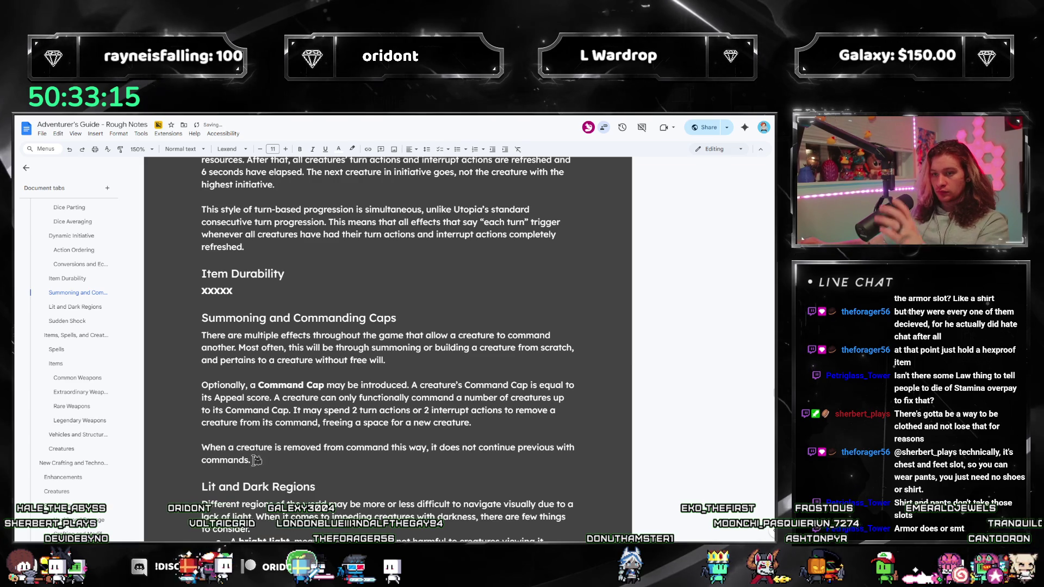
key("BackSpace")
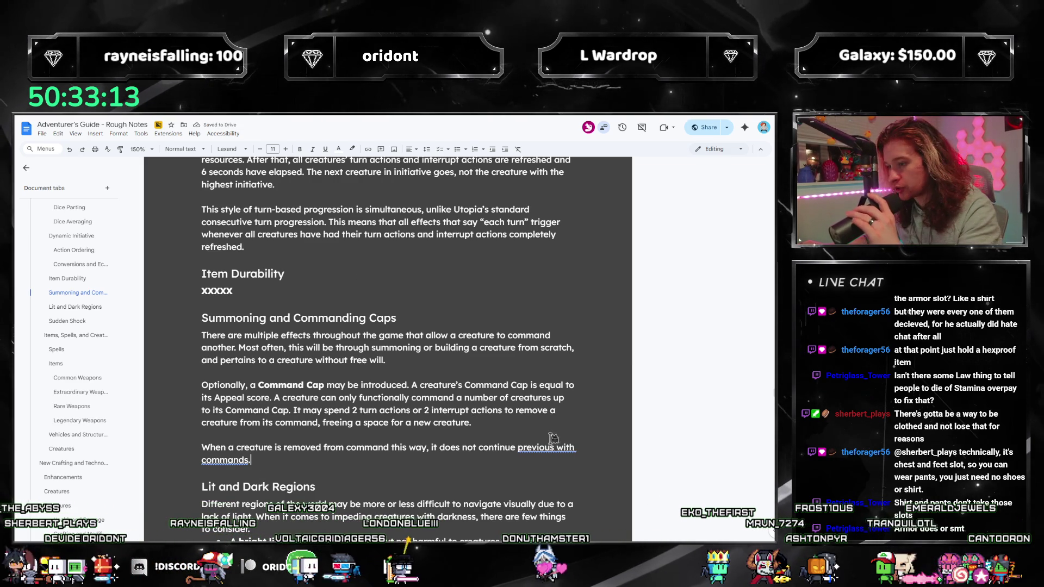
right_click(550, 446)
Accept the 'previous commands' correction and continue with the ceases-targeting clause.
left_click(583, 468)
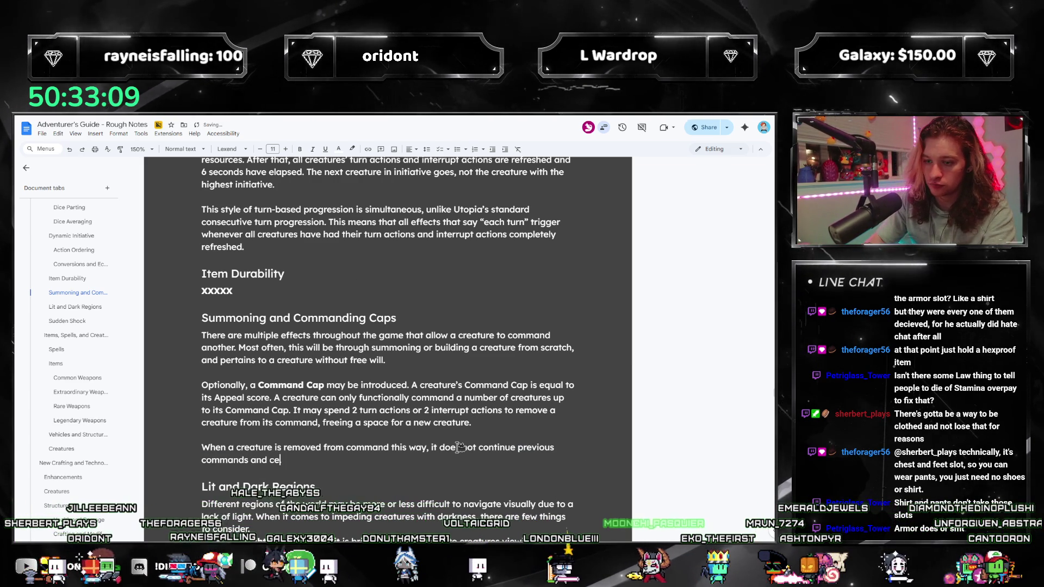
type("eases ta")
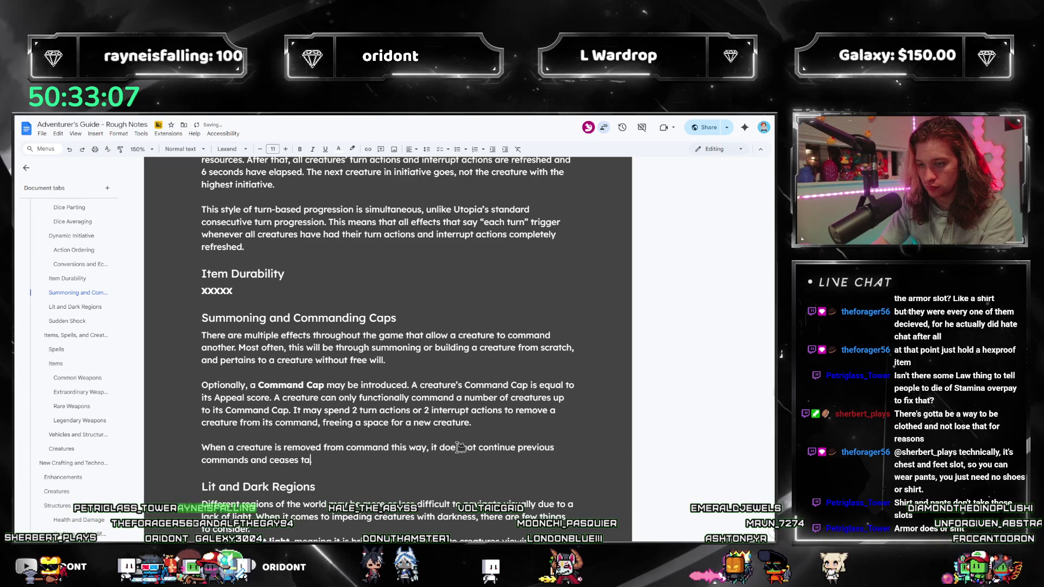
type("rgeting a")
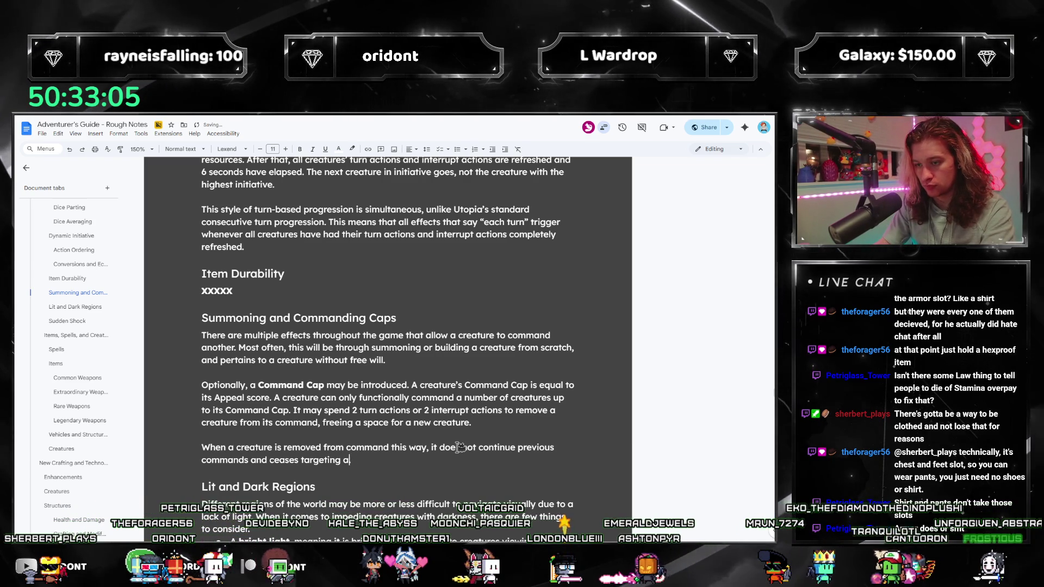
key("BackSpace")
type("based on them")
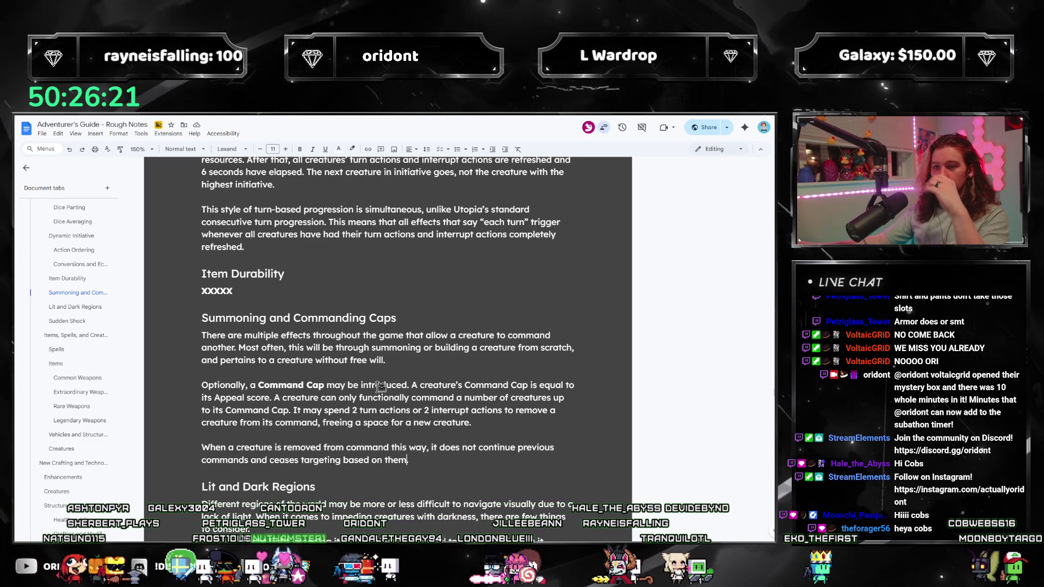
scroll(366, 366, "down", 3)
scroll(366, 367, "down", 2)
scroll(359, 369, "down", 3)
scroll(355, 371, "down", 2)
scroll(355, 371, "down", 3)
scroll(335, 384, "down", 3)
scroll(314, 399, "down", 4)
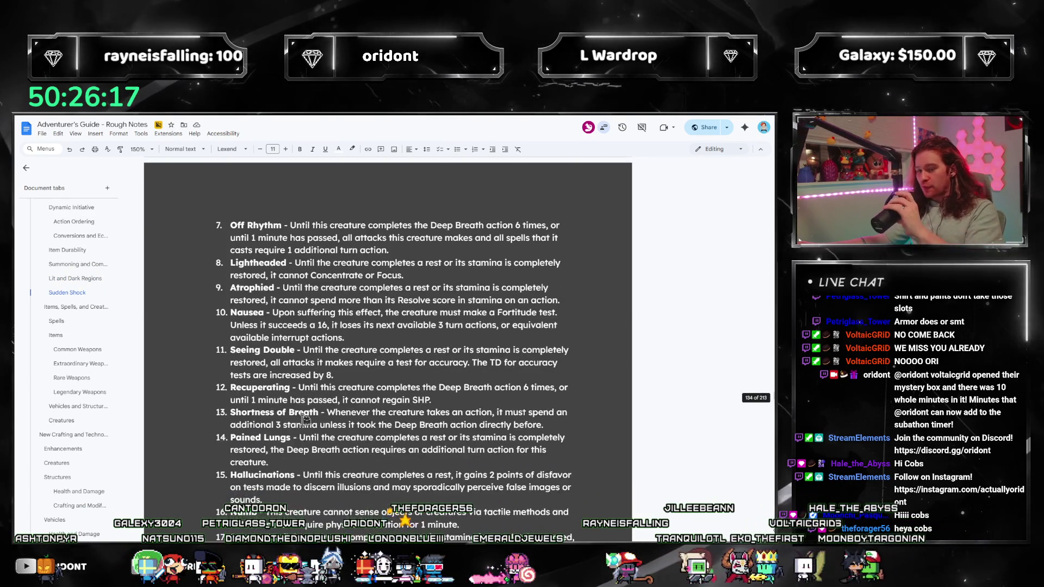
scroll(293, 416, "down", 5)
scroll(292, 416, "down", 5)
scroll(291, 418, "down", 5)
scroll(290, 420, "down", 4)
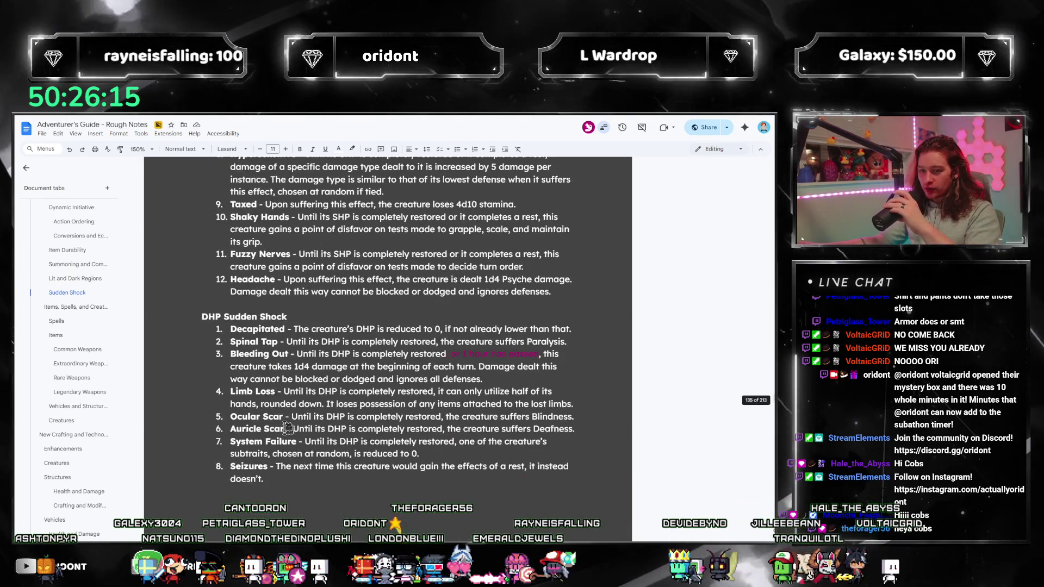
scroll(288, 424, "down", 4)
scroll(327, 411, "down", 4)
scroll(363, 401, "up", 3)
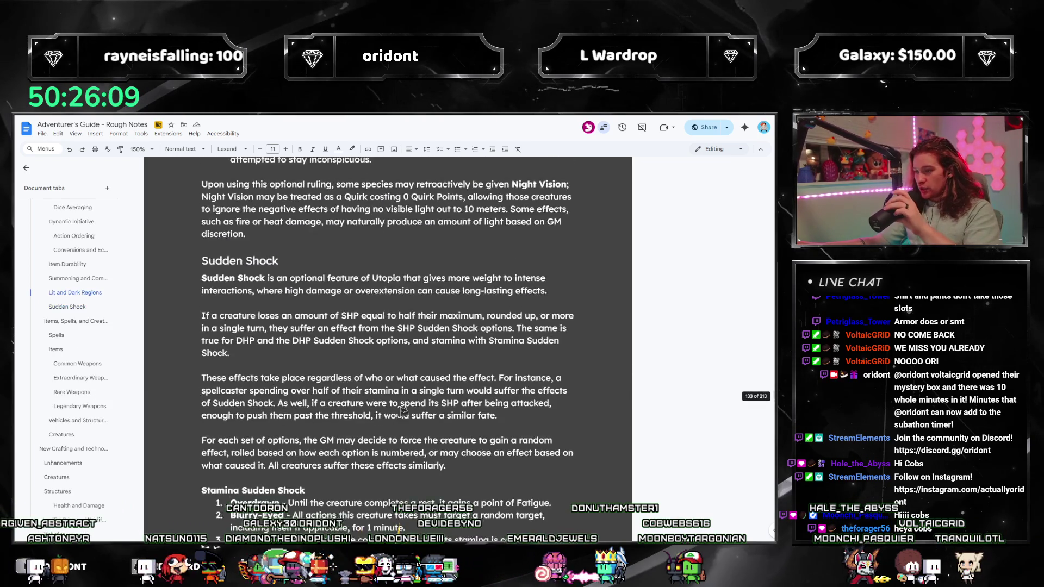
scroll(396, 416, "up", 5)
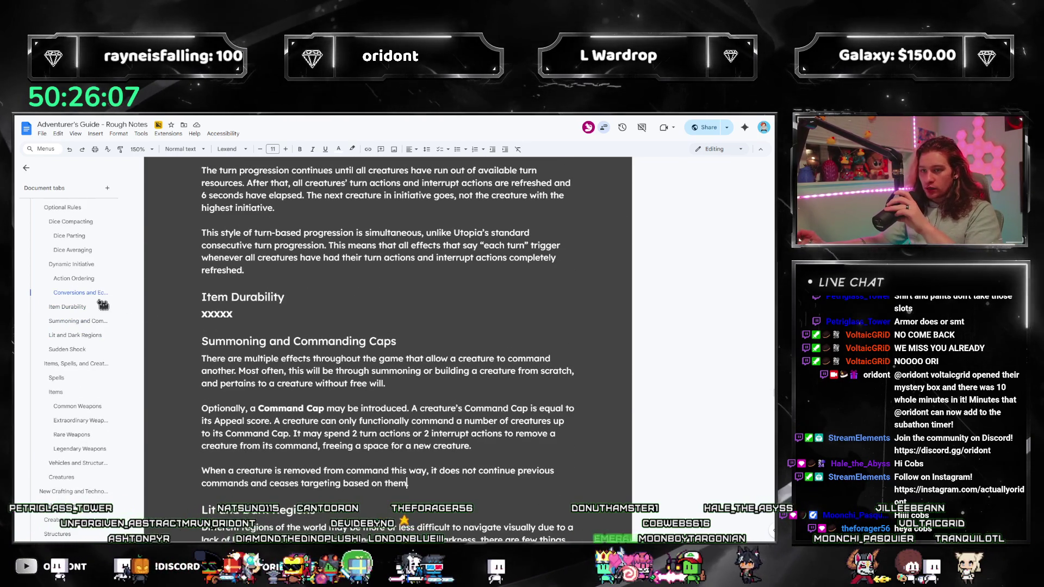
scroll(404, 364, "up", 3)
scroll(406, 366, "up", 4)
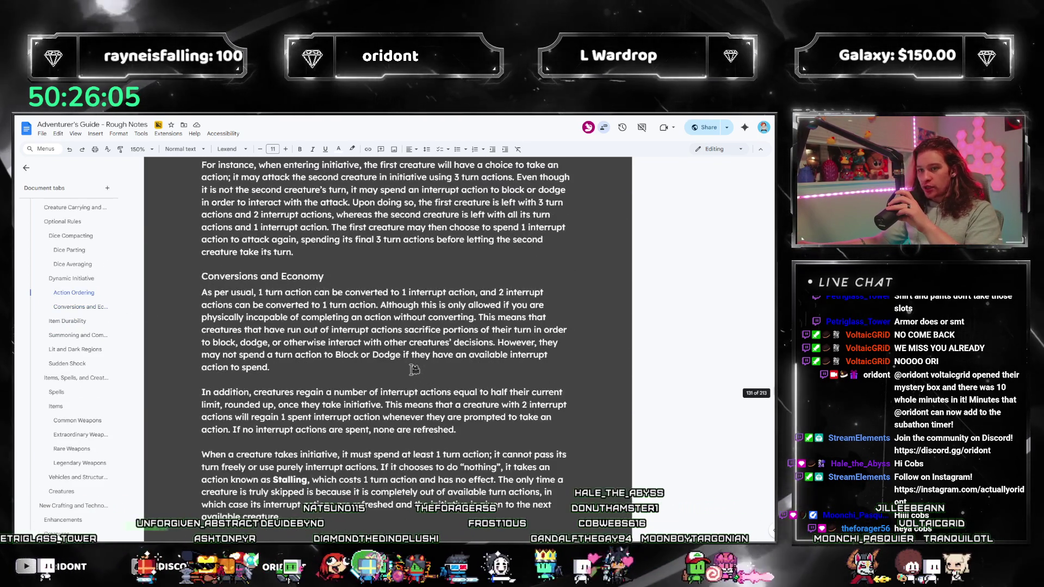
scroll(408, 367, "up", 4)
scroll(412, 368, "up", 2)
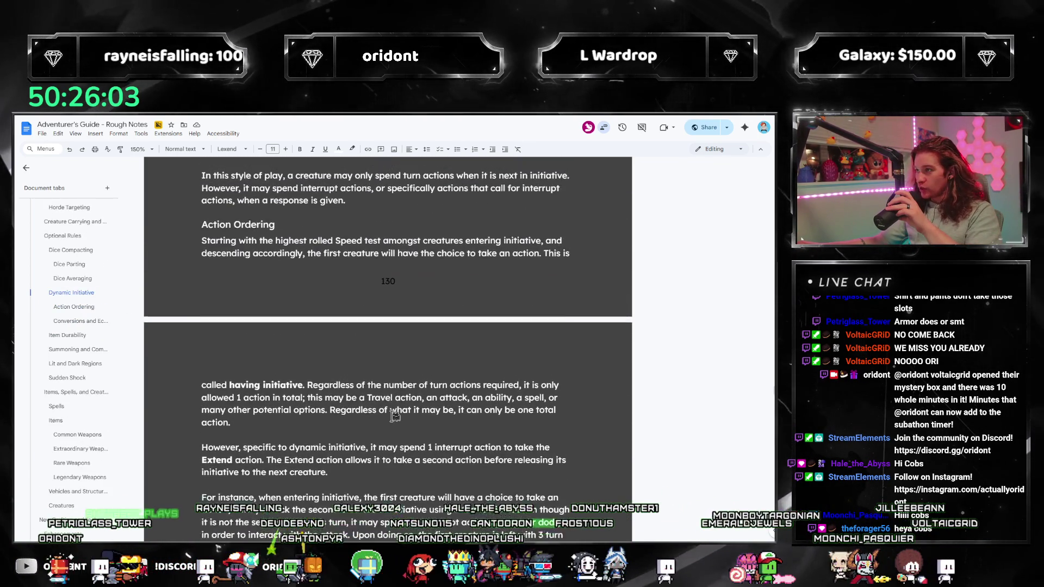
scroll(396, 415, "up", 2)
scroll(395, 414, "up", 2)
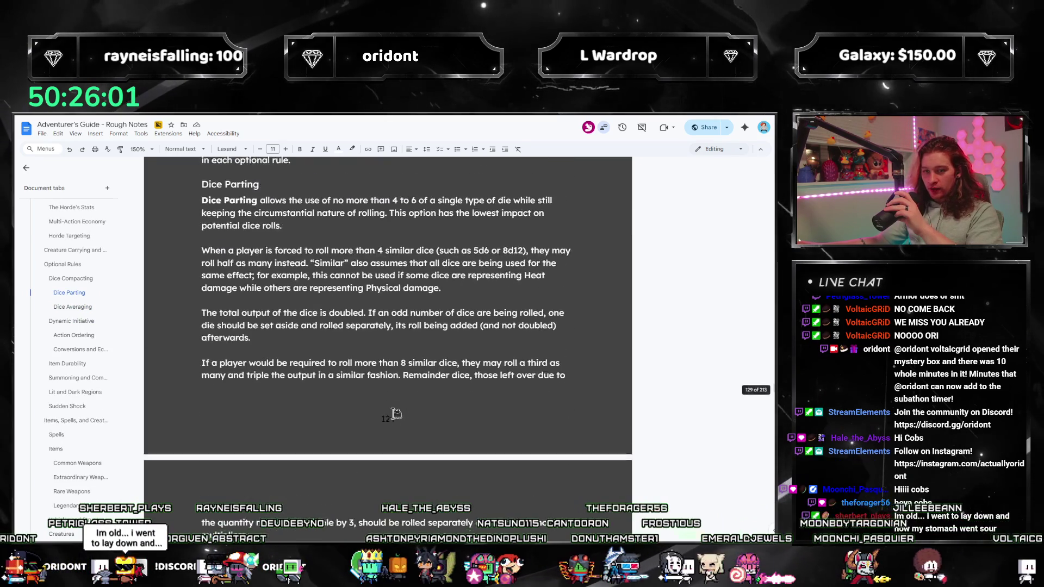
scroll(394, 414, "up", 4)
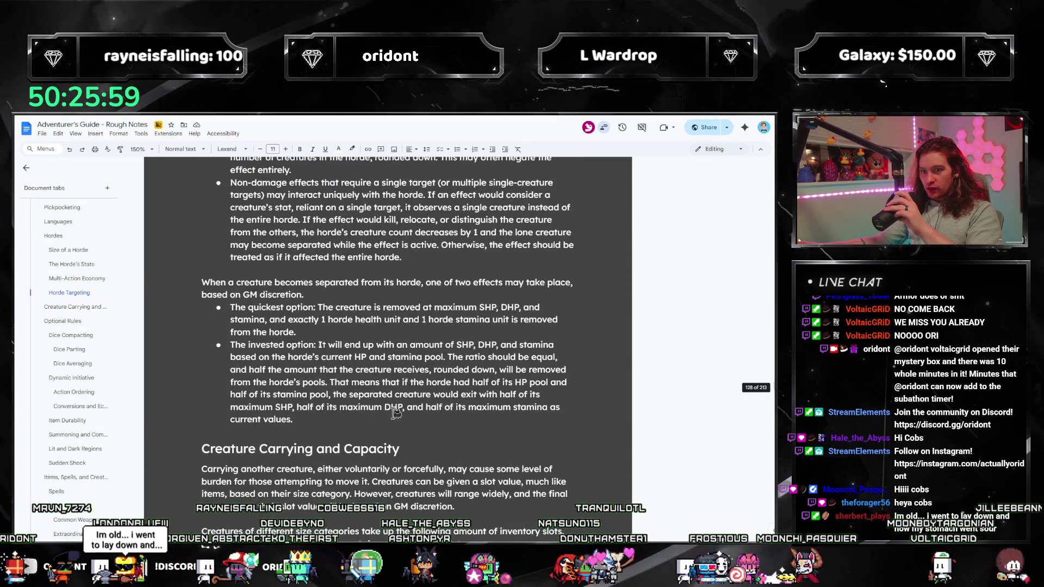
scroll(395, 413, "up", 2)
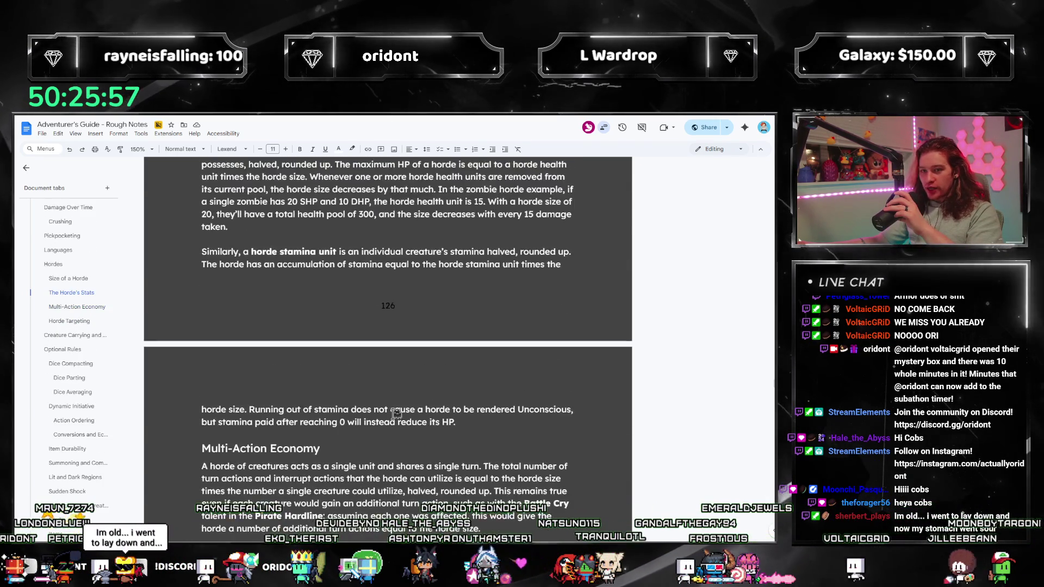
scroll(395, 414, "up", 3)
scroll(395, 413, "up", 3)
scroll(395, 413, "up", 1)
scroll(395, 414, "up", 2)
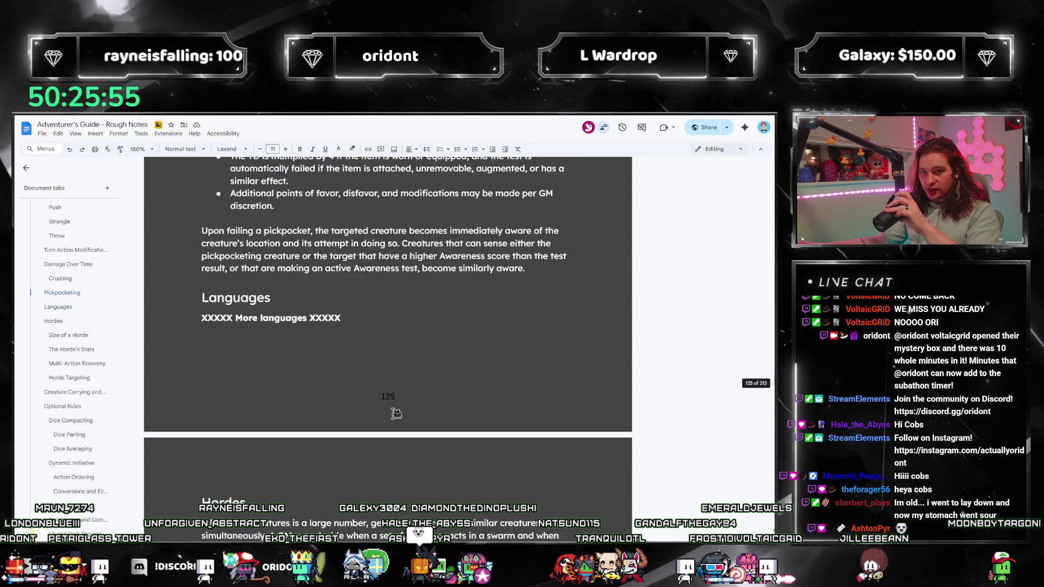
scroll(394, 414, "up", 3)
scroll(395, 413, "up", 2)
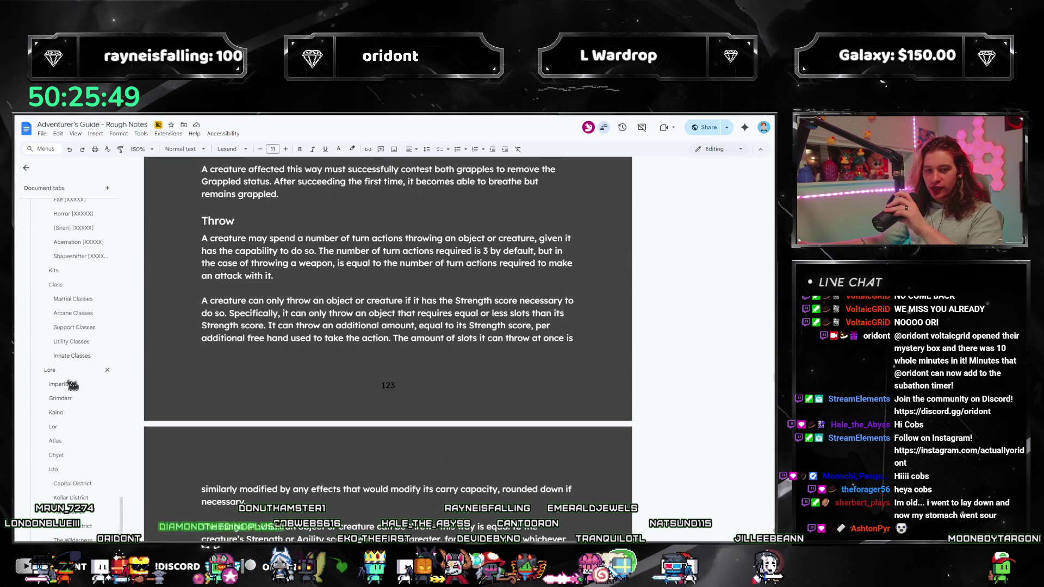
scroll(315, 355, "down", 5)
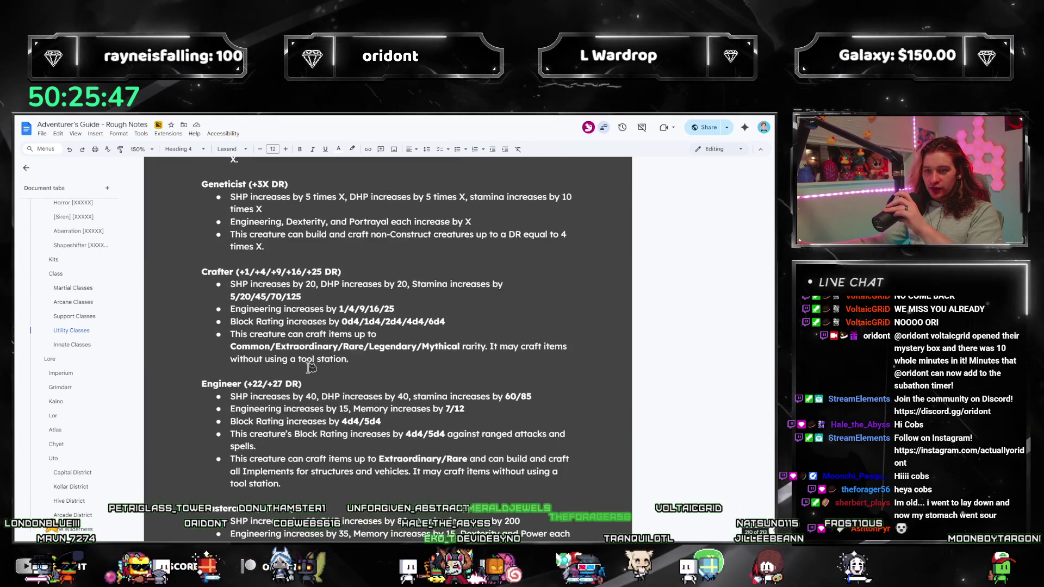
scroll(315, 359, "down", 5)
scroll(314, 363, "down", 5)
scroll(310, 367, "down", 5)
scroll(310, 375, "down", 3)
scroll(312, 416, "up", 3)
scroll(313, 444, "up", 5)
scroll(313, 445, "up", 5)
scroll(312, 444, "up", 5)
scroll(313, 444, "up", 3)
scroll(312, 444, "up", 3)
scroll(314, 445, "up", 5)
scroll(314, 444, "up", 5)
scroll(315, 446, "down", 3)
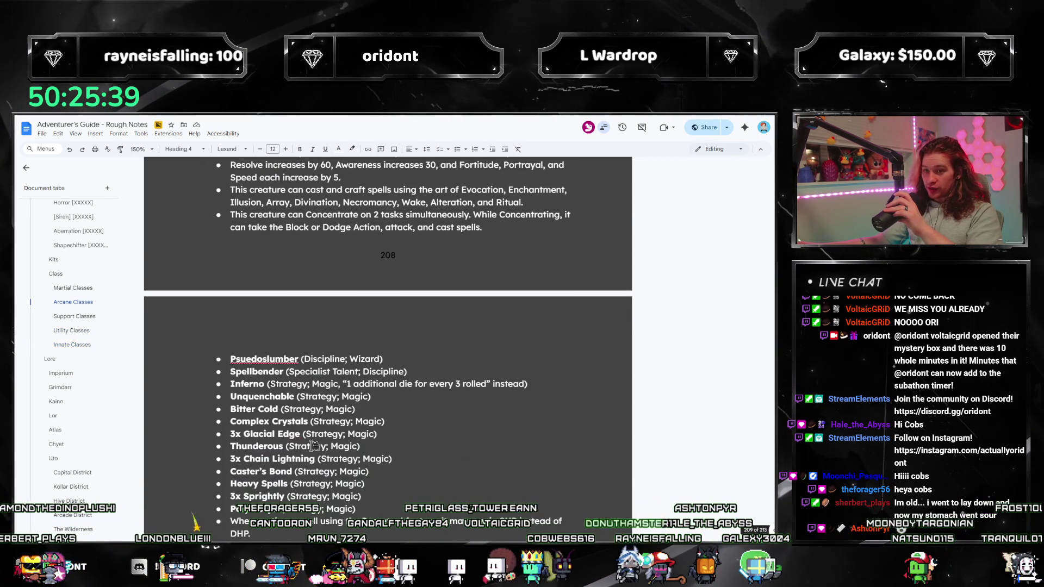
scroll(287, 371, "up", 2)
scroll(310, 384, "up", 5)
scroll(342, 399, "up", 5)
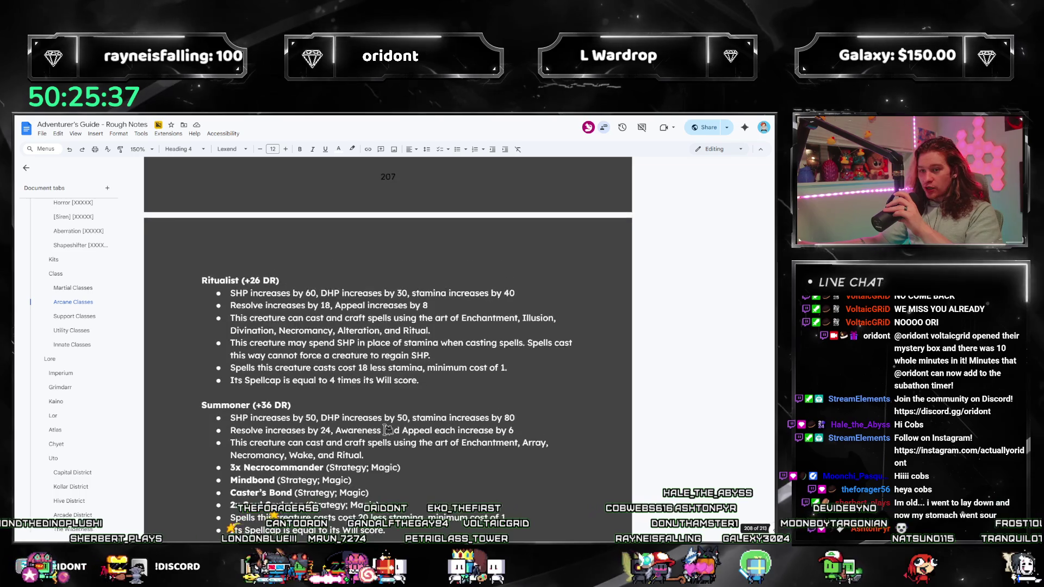
scroll(387, 429, "up", 5)
scroll(387, 430, "up", 5)
scroll(388, 430, "up", 5)
scroll(387, 430, "up", 4)
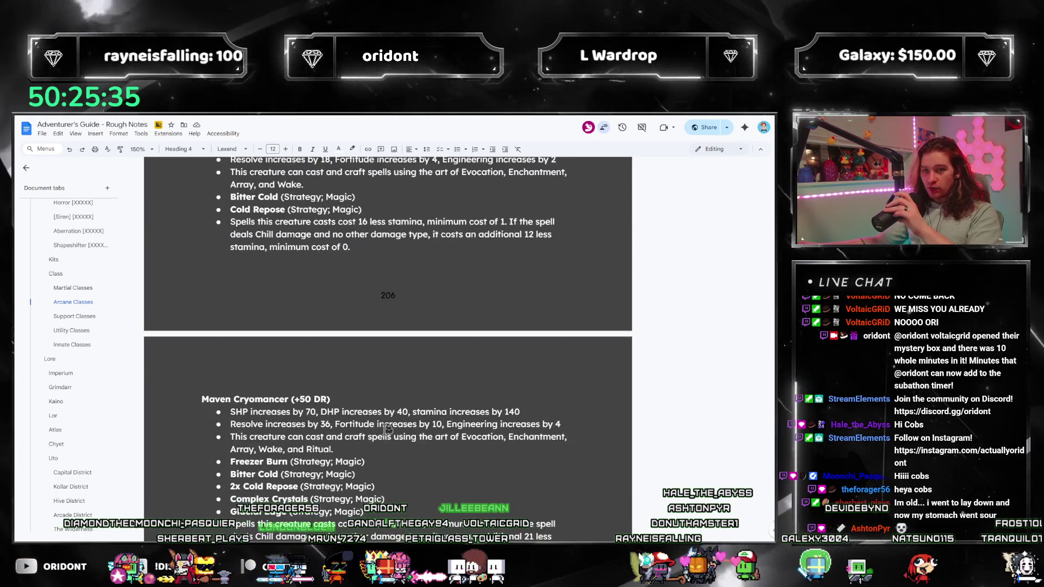
scroll(387, 430, "up", 2)
scroll(387, 430, "up", 5)
scroll(387, 430, "up", 3)
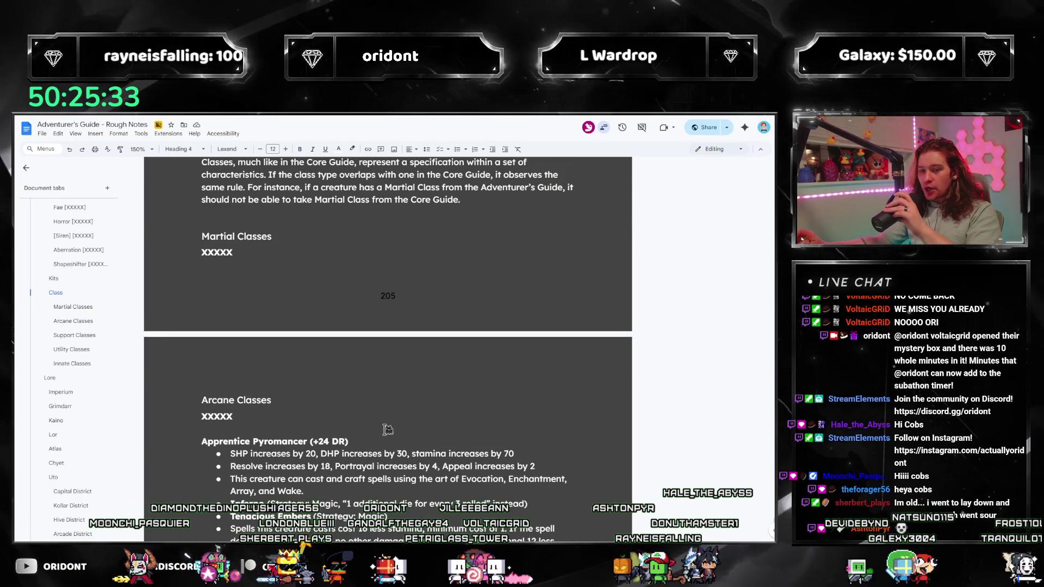
scroll(387, 430, "up", 2)
scroll(388, 430, "up", 3)
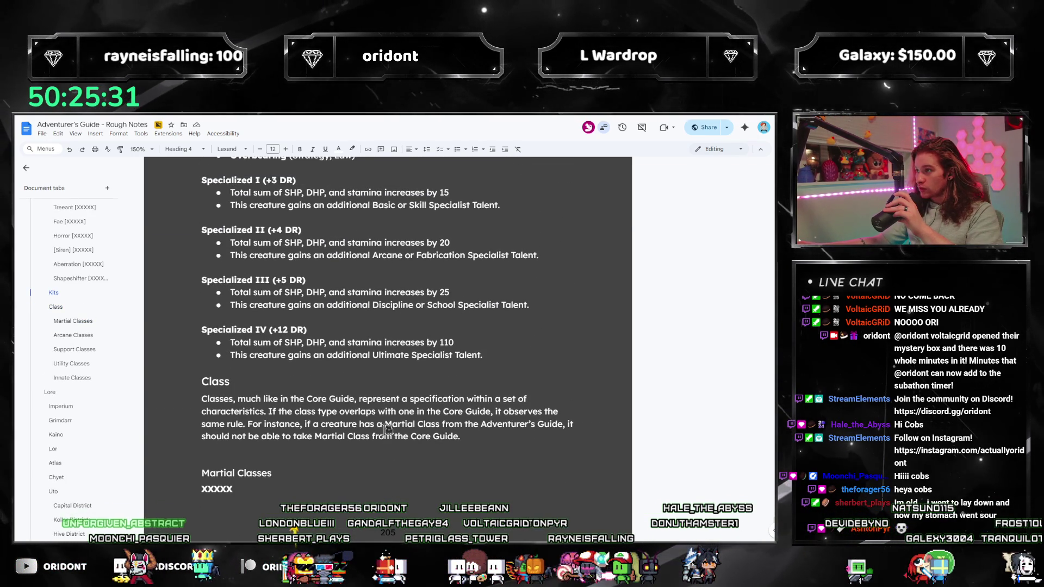
scroll(387, 430, "up", 3)
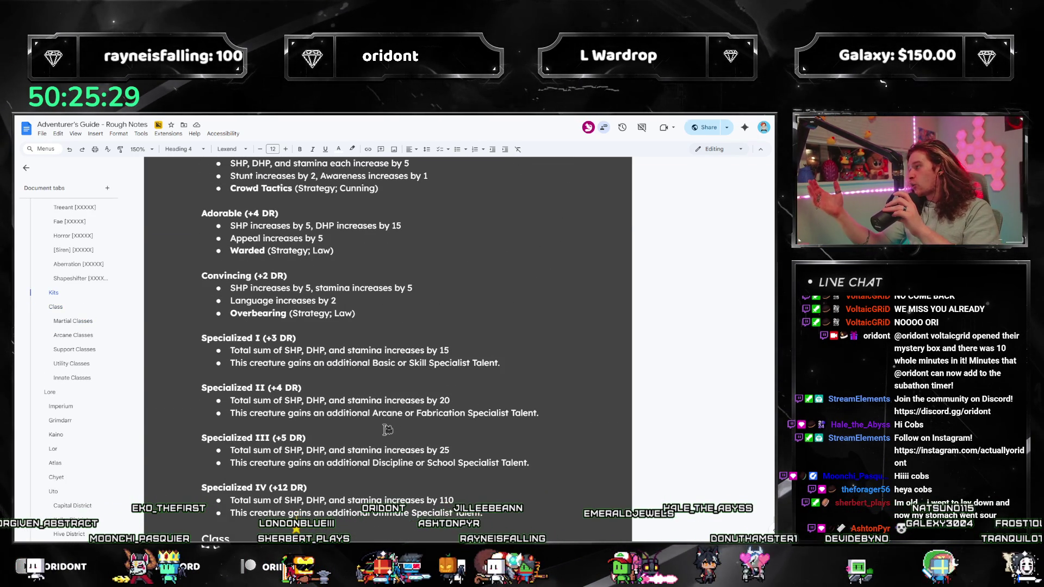
scroll(388, 429, "up", 2)
scroll(376, 415, "up", 5)
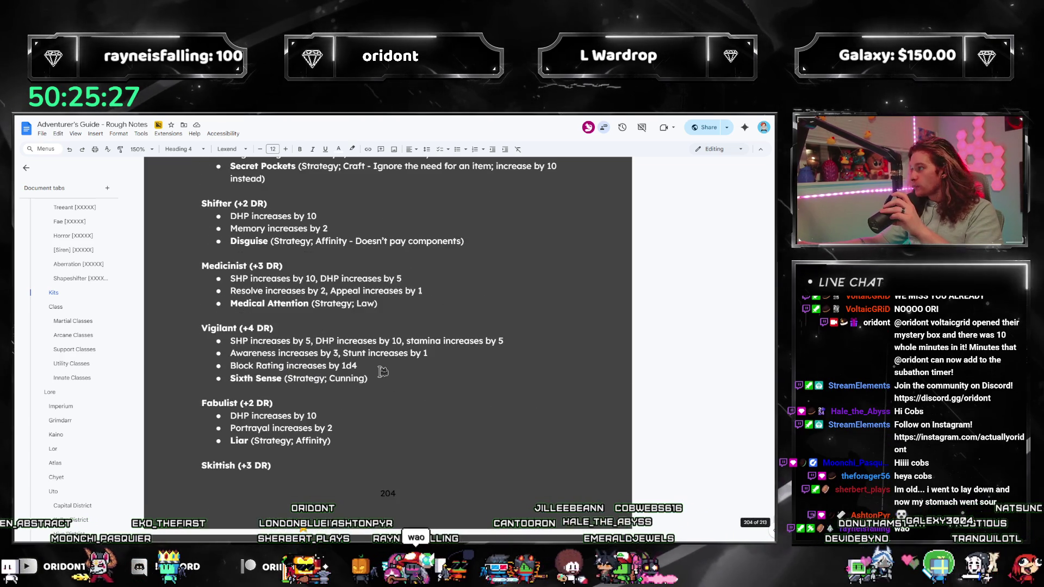
scroll(380, 372, "up", 3)
scroll(380, 372, "up", 3)
scroll(421, 354, "up", 4)
scroll(414, 378, "up", 4)
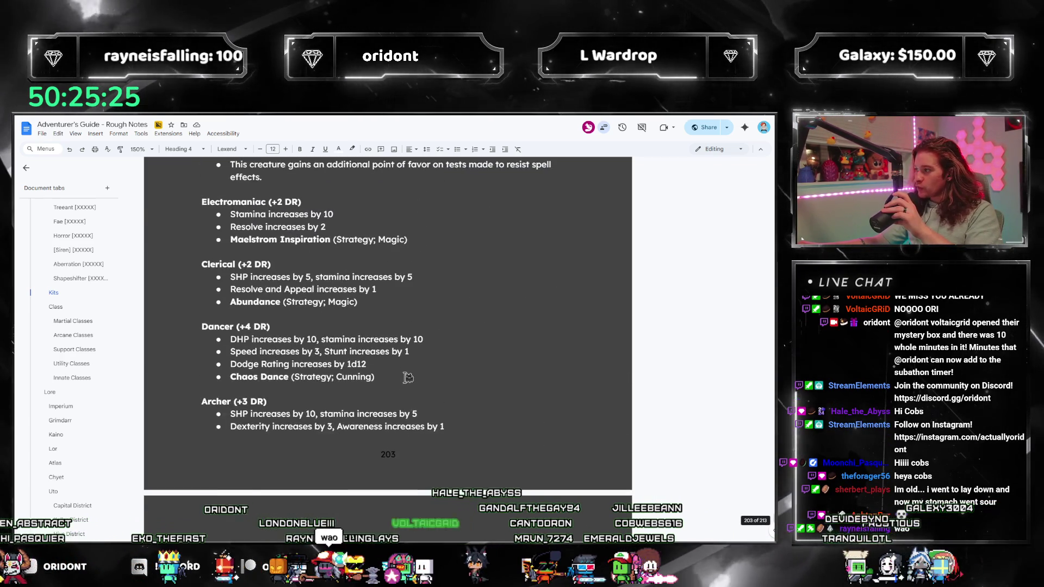
scroll(408, 373, "up", 4)
scroll(408, 373, "up", 6)
scroll(346, 336, "up", 2)
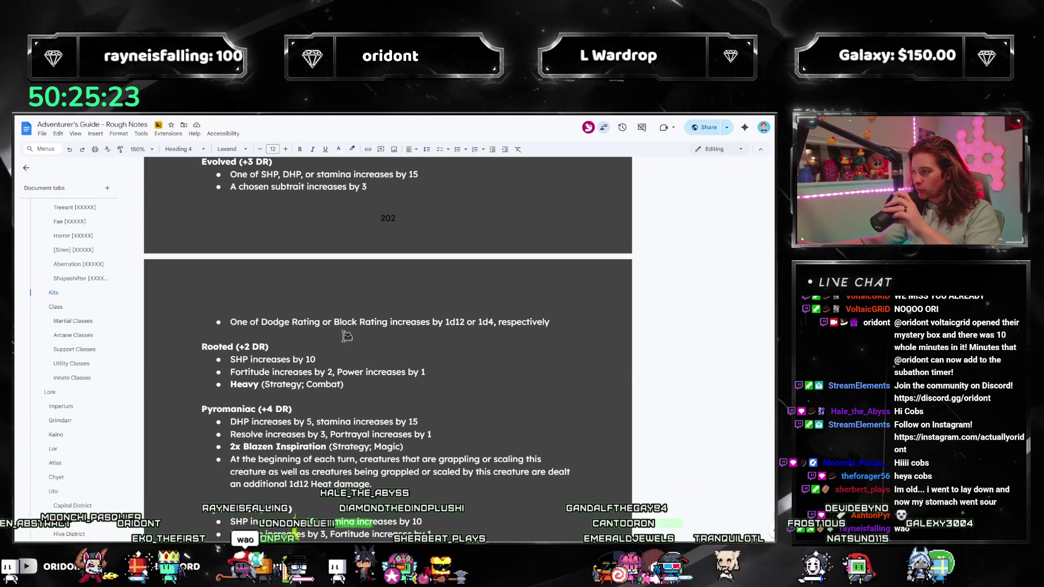
scroll(346, 336, "up", 1)
scroll(347, 336, "up", 4)
scroll(329, 397, "up", 4)
scroll(319, 408, "up", 1)
scroll(301, 424, "down", 1)
scroll(276, 449, "up", 3)
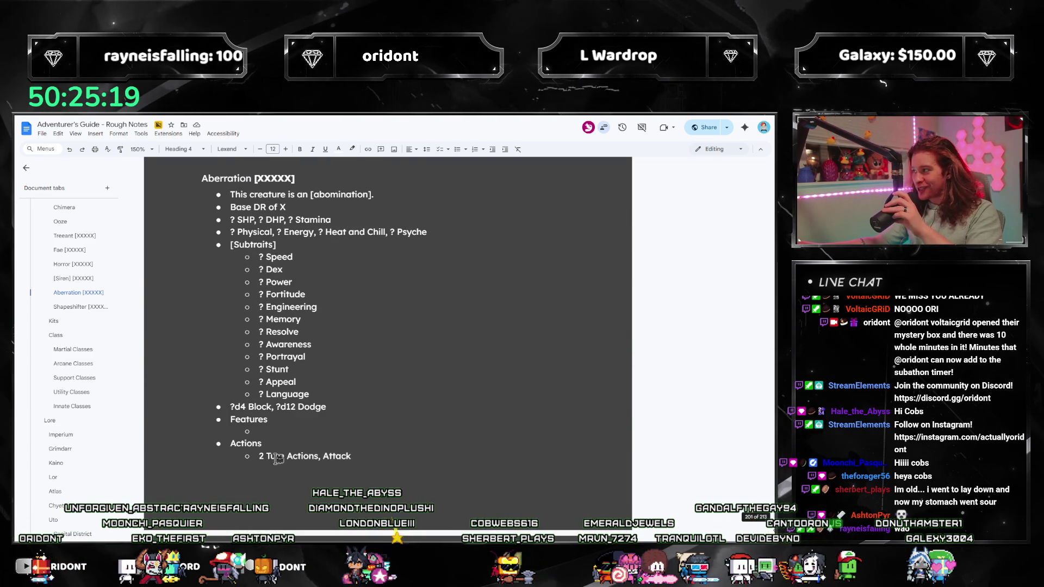
scroll(300, 441, "up", 3)
scroll(301, 441, "up", 3)
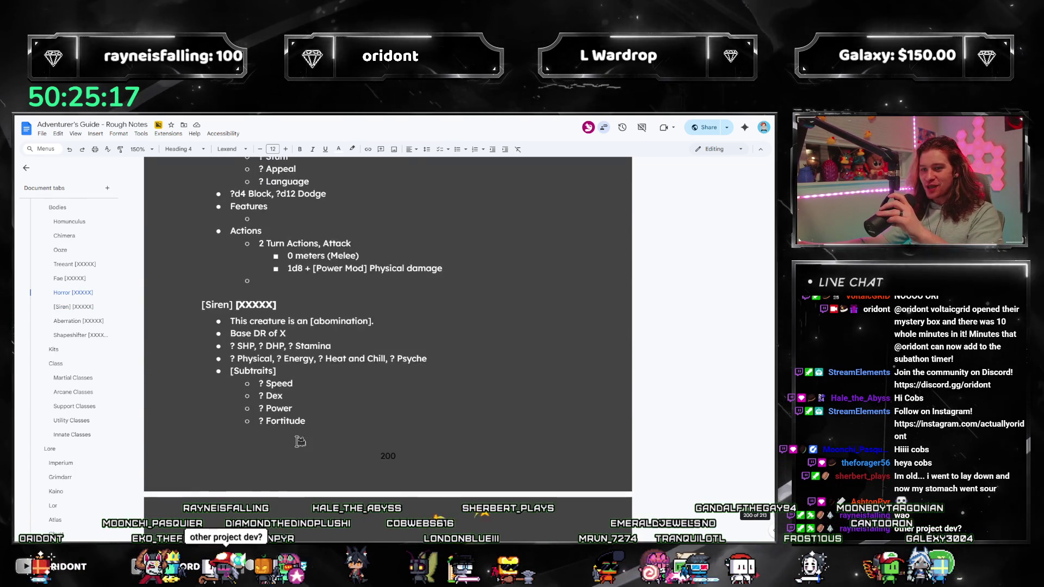
scroll(300, 440, "up", 3)
scroll(300, 440, "up", 2)
scroll(300, 441, "up", 2)
scroll(277, 408, "up", 4)
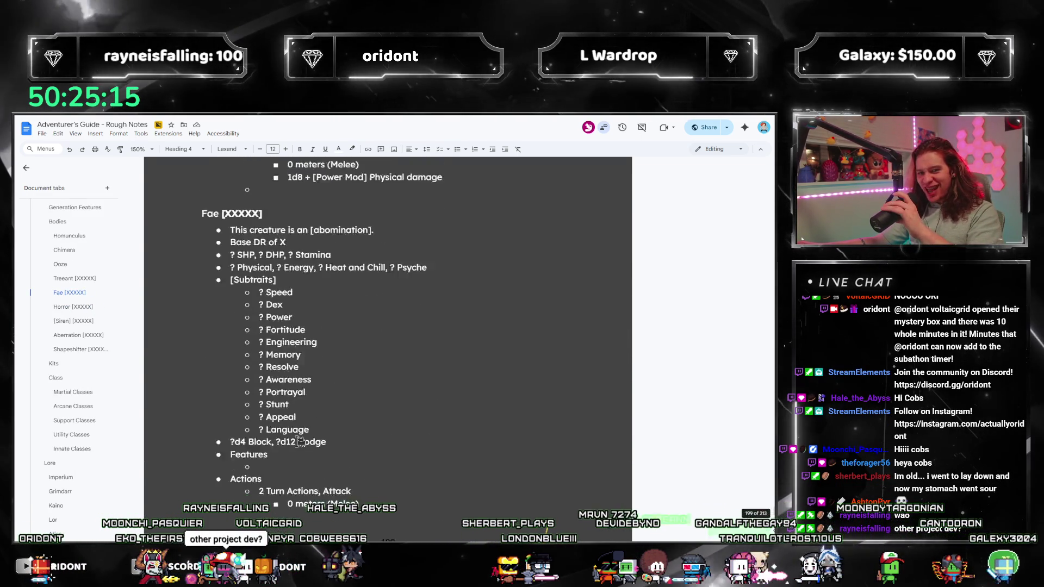
scroll(204, 367, "up", 4)
Jump through the Ooze, Chimera, Homunculus, Generation Features, Bestiary and Enhanced Modular Creatures headings.
left_click(74, 280)
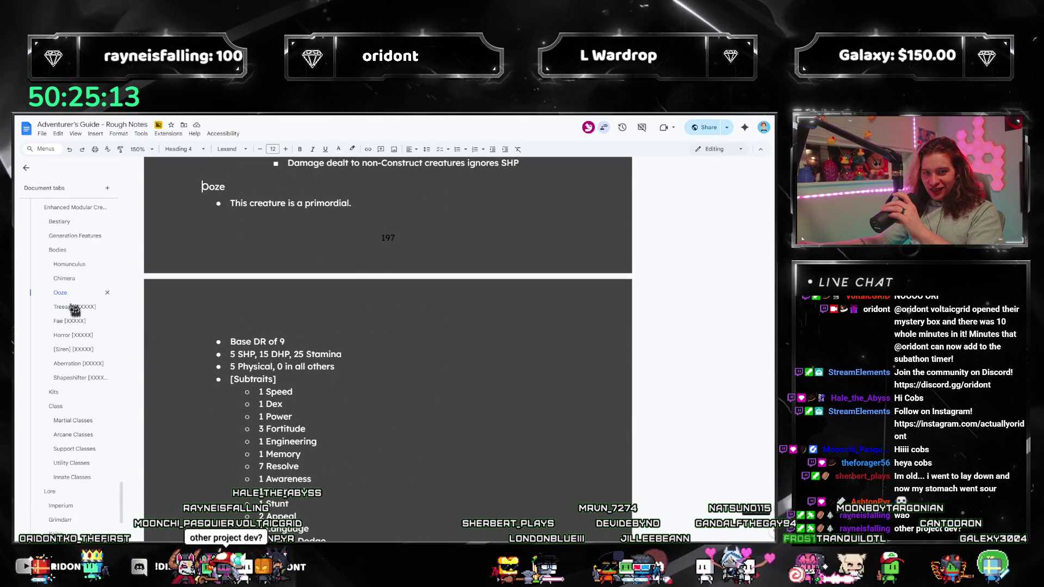
left_click(63, 280)
left_click(61, 280)
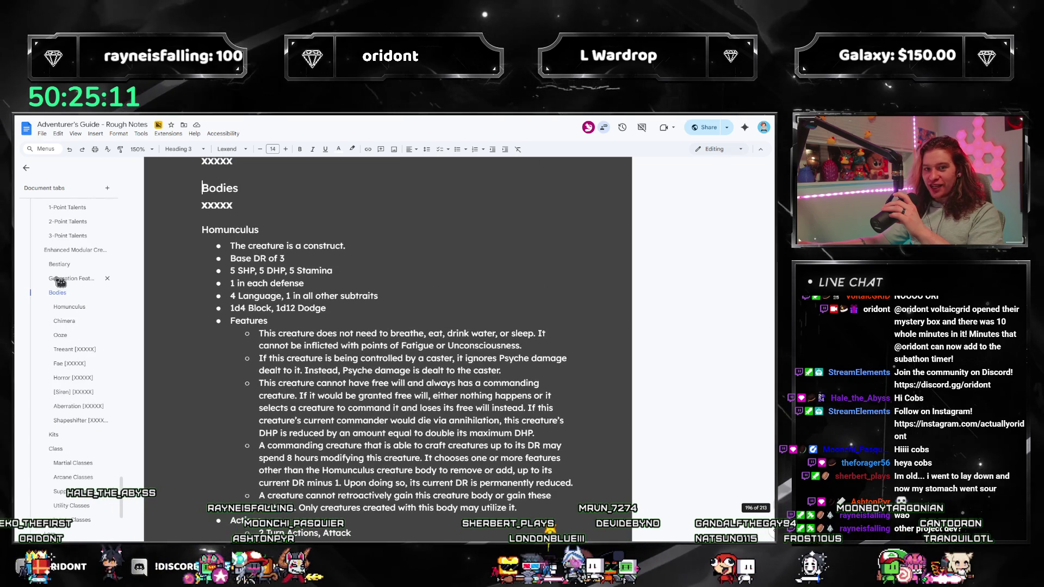
left_click(64, 286)
left_click(69, 281)
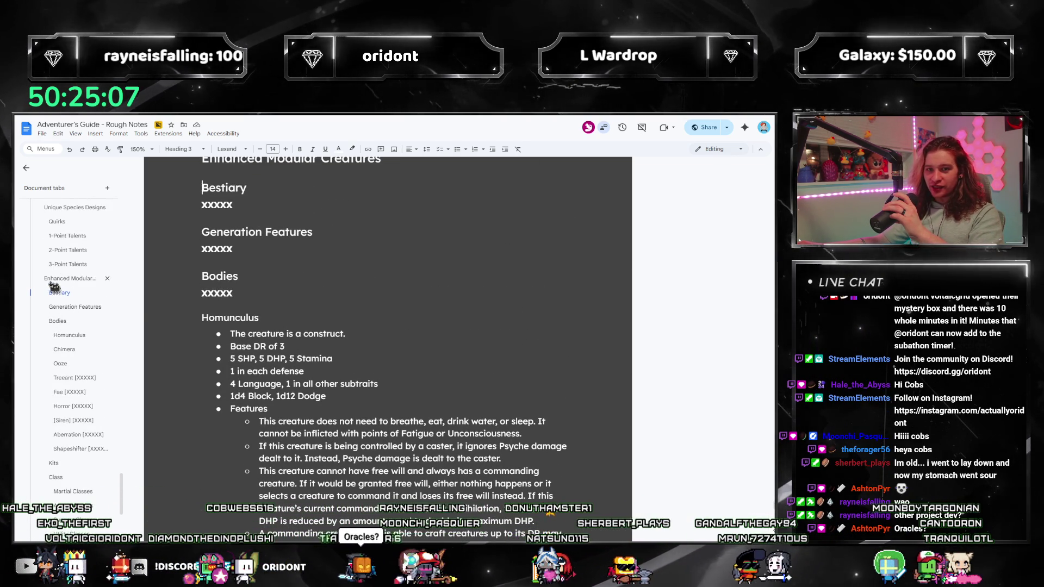
left_click(69, 278)
Jump on through Bodies, Homunculus, Fae and Kits to land on the Class section.
left_click(67, 309)
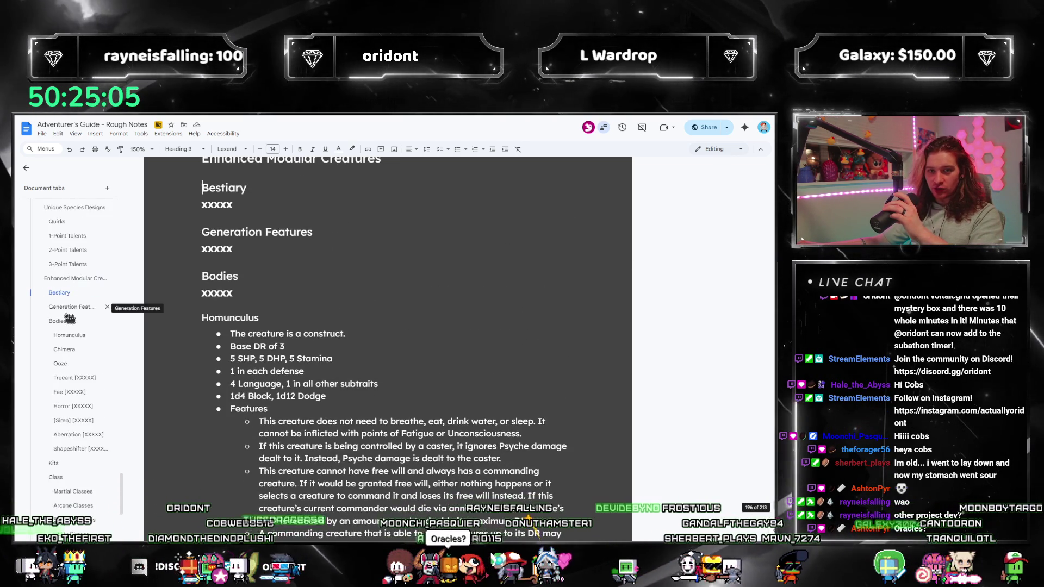
left_click(70, 312)
left_click(71, 330)
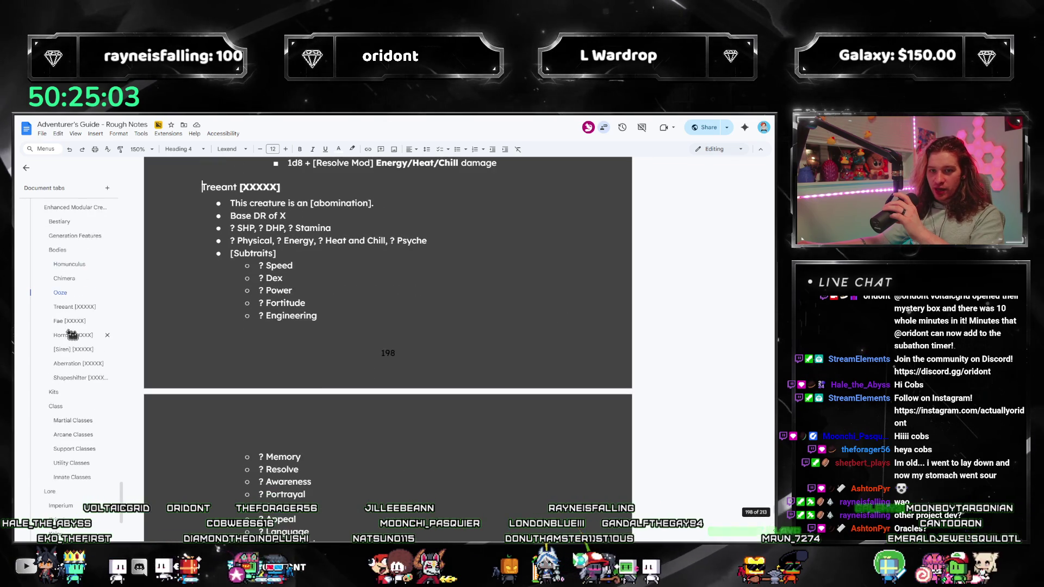
left_click(57, 313)
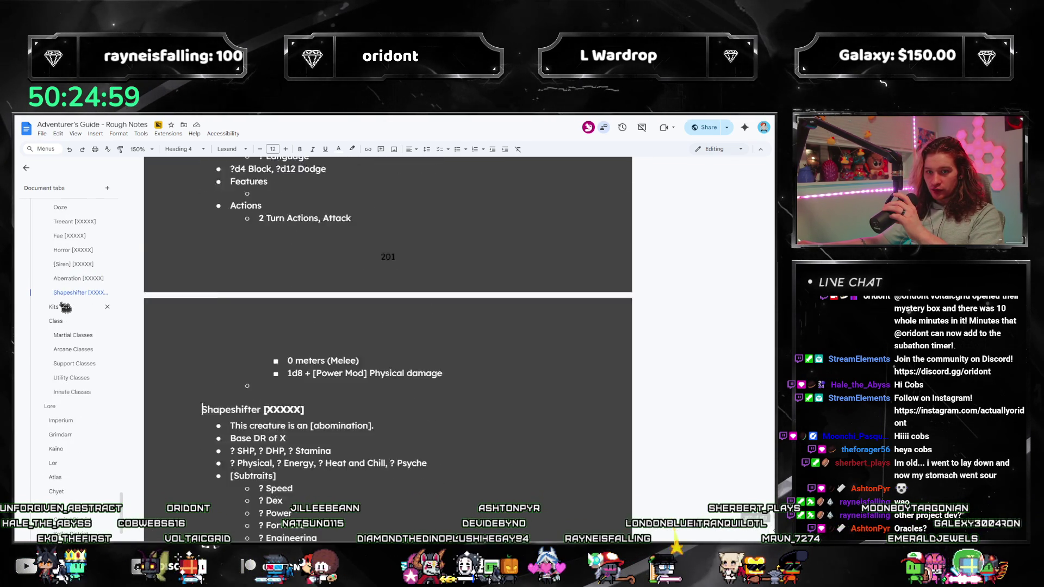
left_click(64, 311)
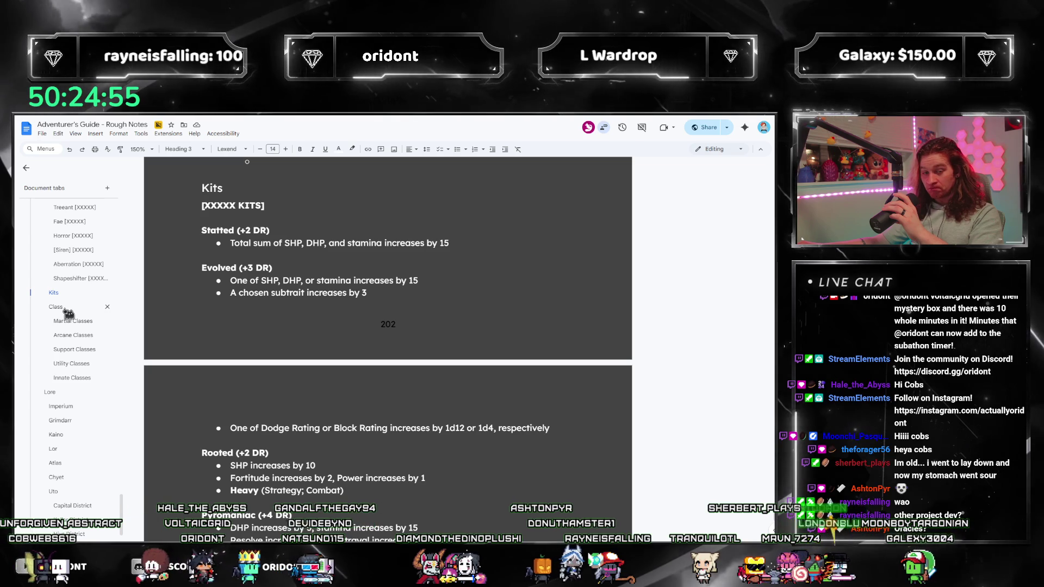
left_click(69, 315)
scroll(454, 349, "down", 1)
scroll(459, 345, "down", 2)
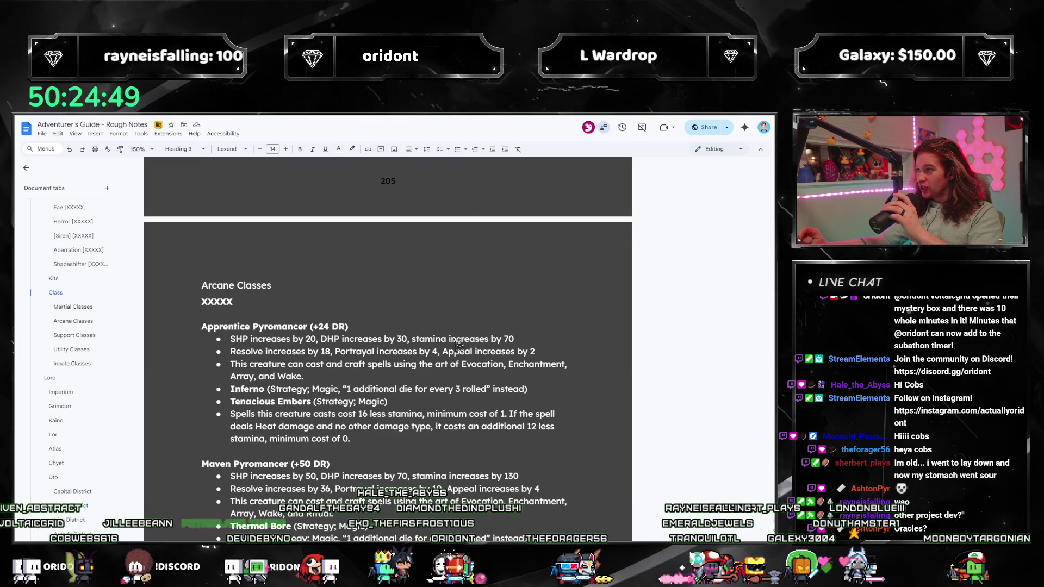
scroll(381, 393, "down", 1)
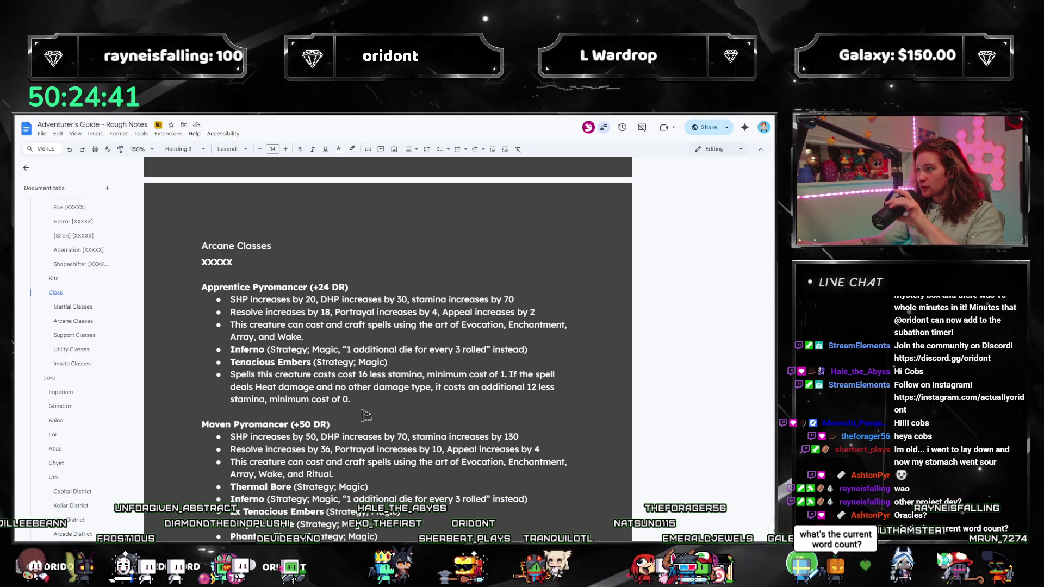
left_click(141, 135)
left_click(193, 159)
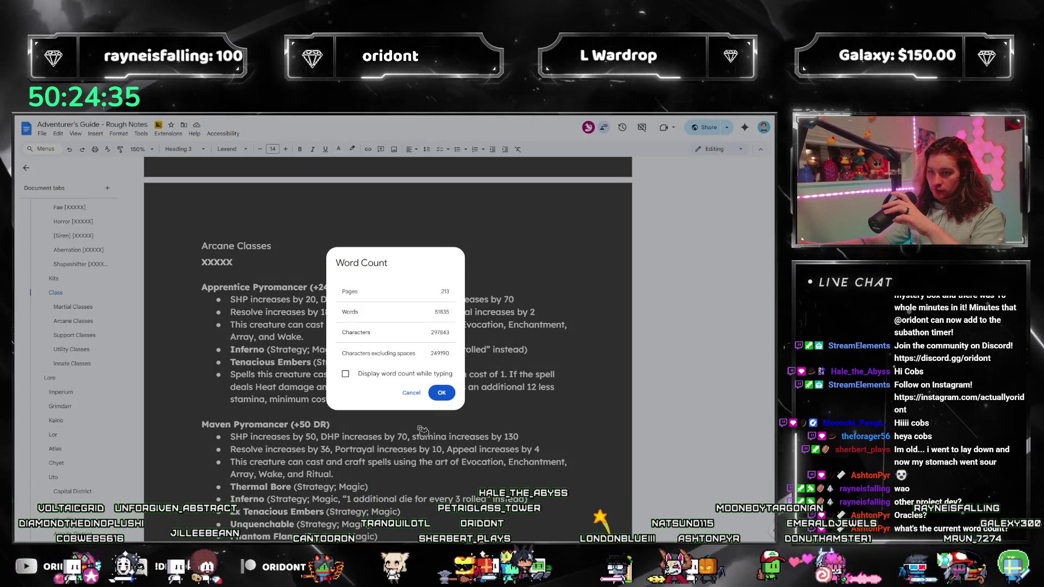
key("Escape")
scroll(350, 416, "up", 15)
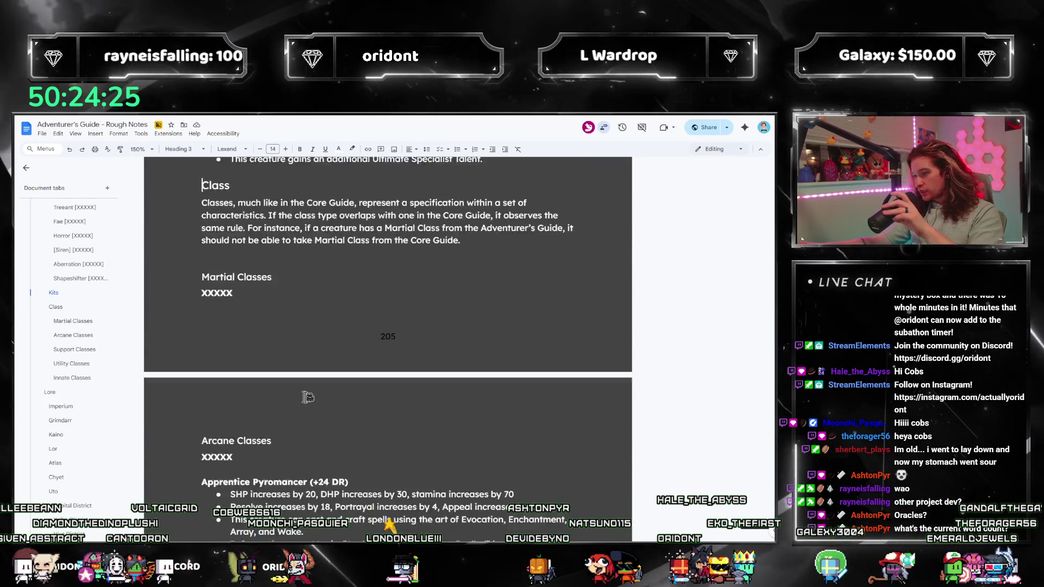
scroll(306, 395, "down", 5)
scroll(308, 396, "down", 5)
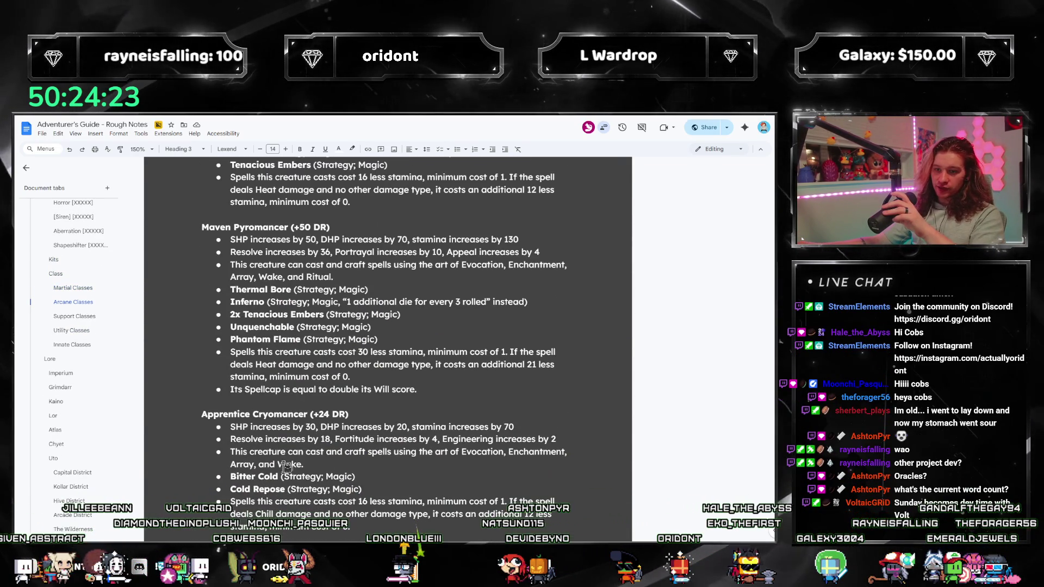
scroll(302, 424, "down", 1)
scroll(283, 494, "down", 3)
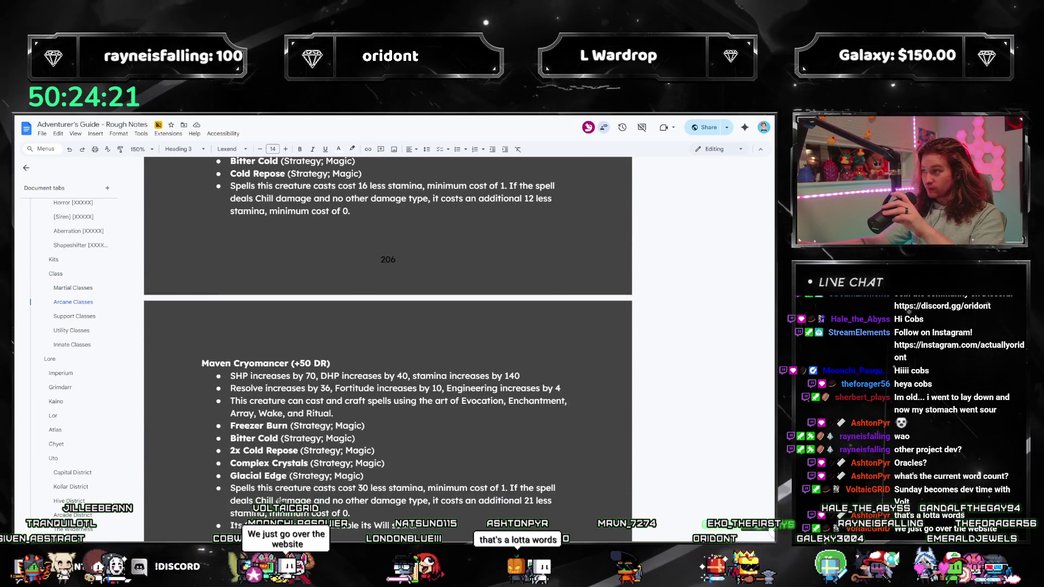
scroll(281, 506, "down", 2)
scroll(282, 507, "down", 1)
scroll(282, 507, "down", 5)
scroll(283, 507, "down", 3)
scroll(283, 508, "down", 2)
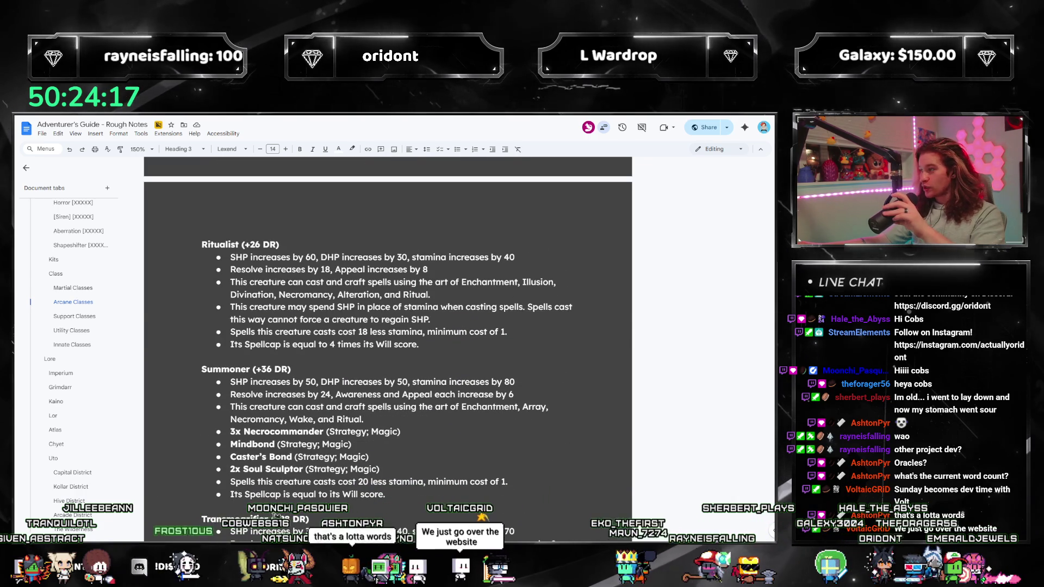
scroll(281, 516, "down", 1)
scroll(298, 496, "up", 2)
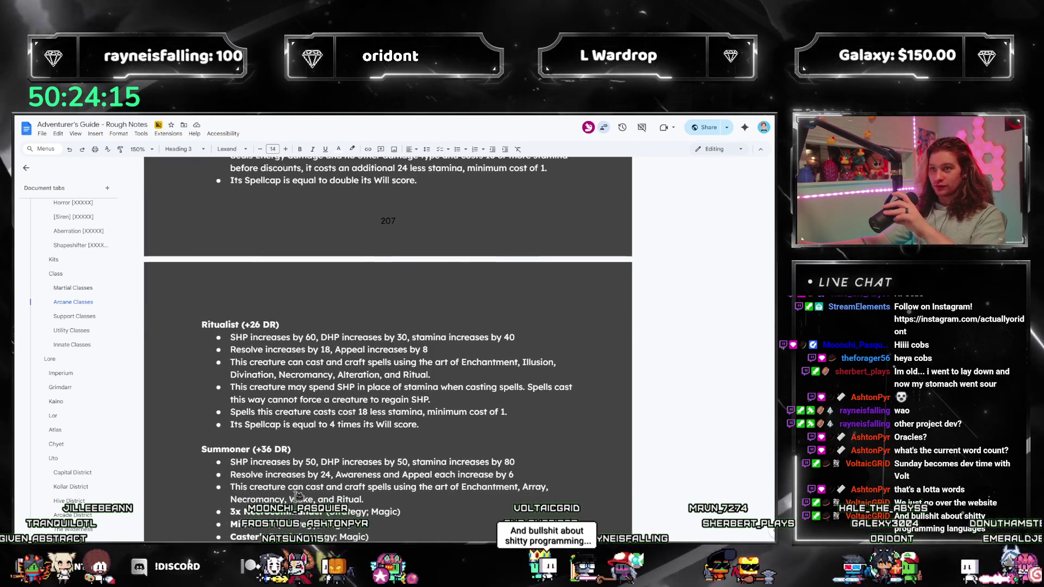
scroll(299, 496, "up", 5)
scroll(299, 496, "up", 4)
scroll(300, 496, "up", 3)
scroll(302, 496, "up", 4)
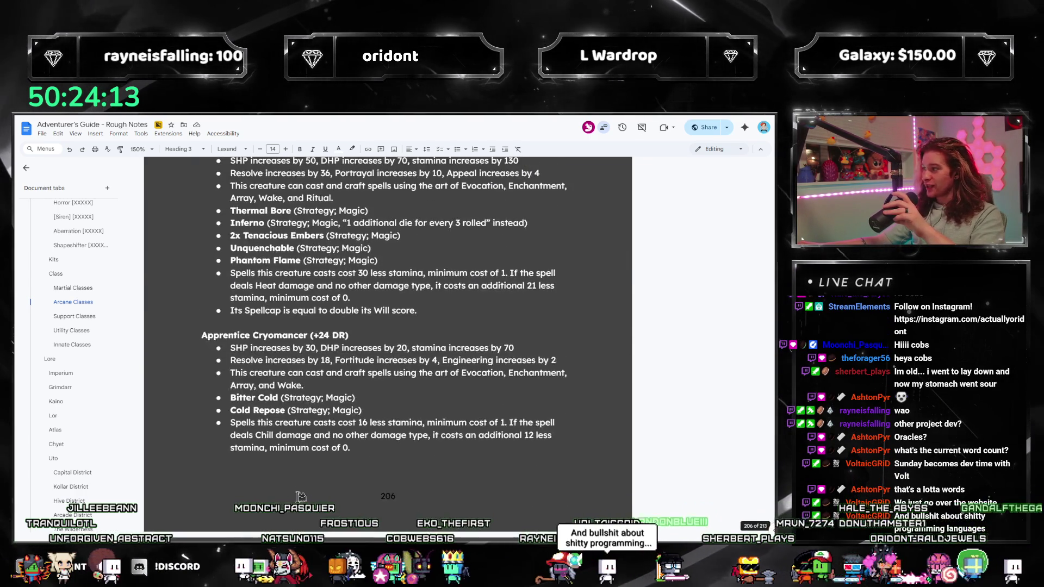
scroll(300, 496, "up", 4)
scroll(301, 495, "up", 1)
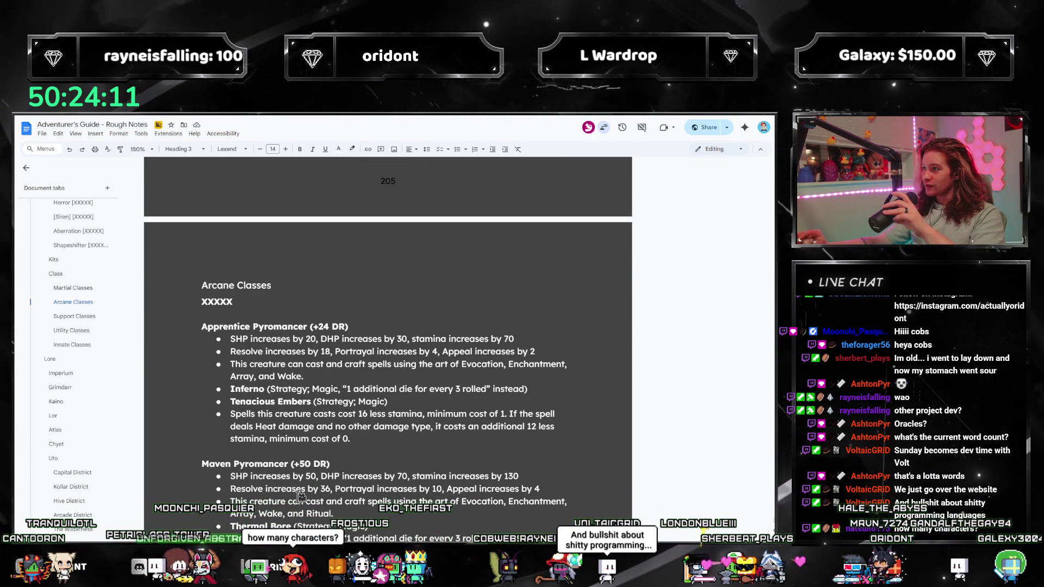
scroll(304, 496, "down", 2)
left_click(144, 134)
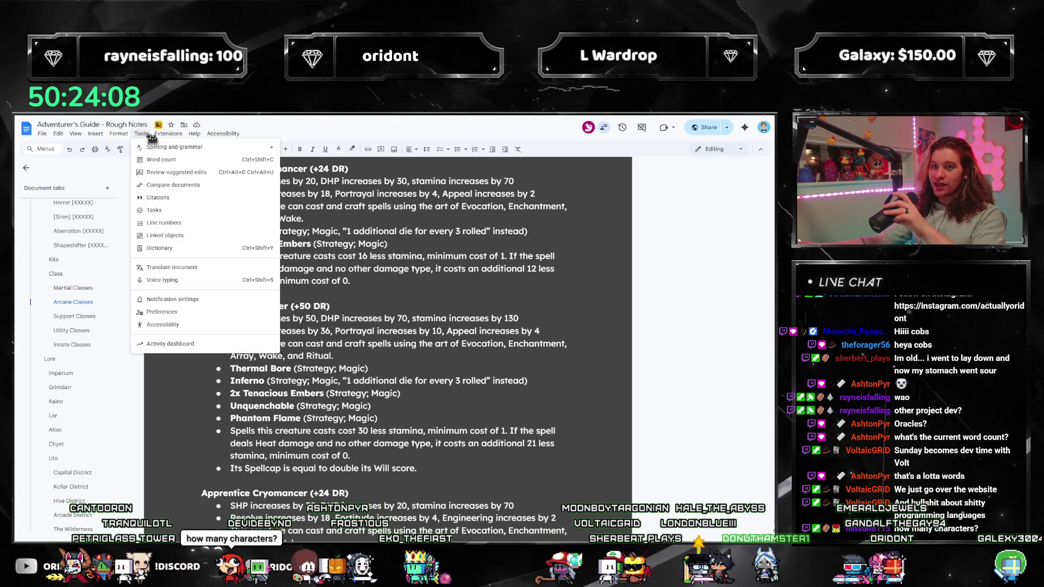
Check the word count, then start a new empty line after the Carrier kit's Secret Pockets entry.
left_click(184, 161)
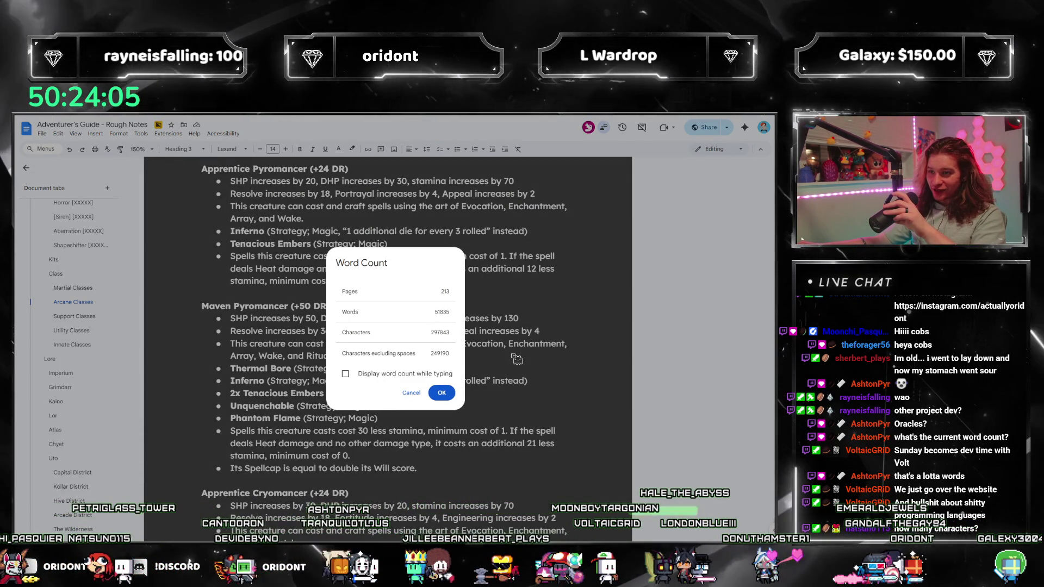
key("Escape")
scroll(406, 329, "down", 3)
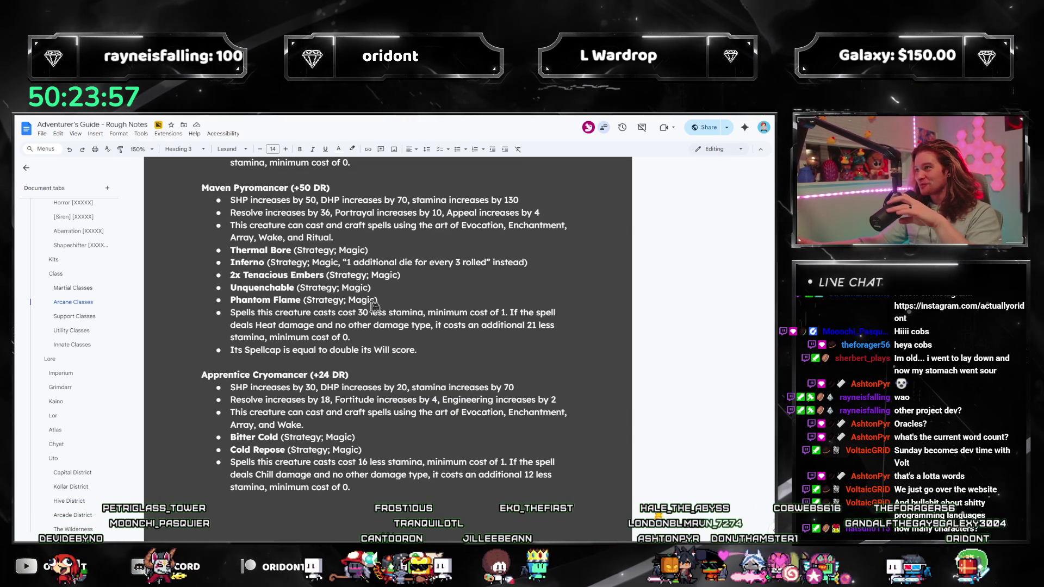
scroll(374, 306, "down", 1)
scroll(374, 306, "down", 2)
scroll(326, 327, "up", 3)
scroll(295, 351, "up", 3)
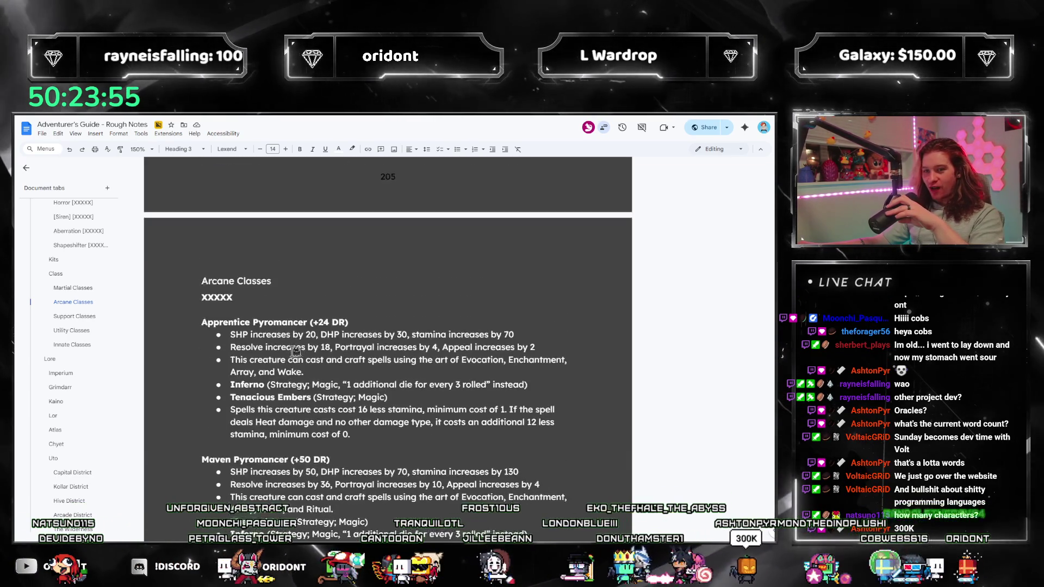
scroll(295, 351, "up", 3)
scroll(295, 352, "up", 4)
scroll(298, 353, "up", 2)
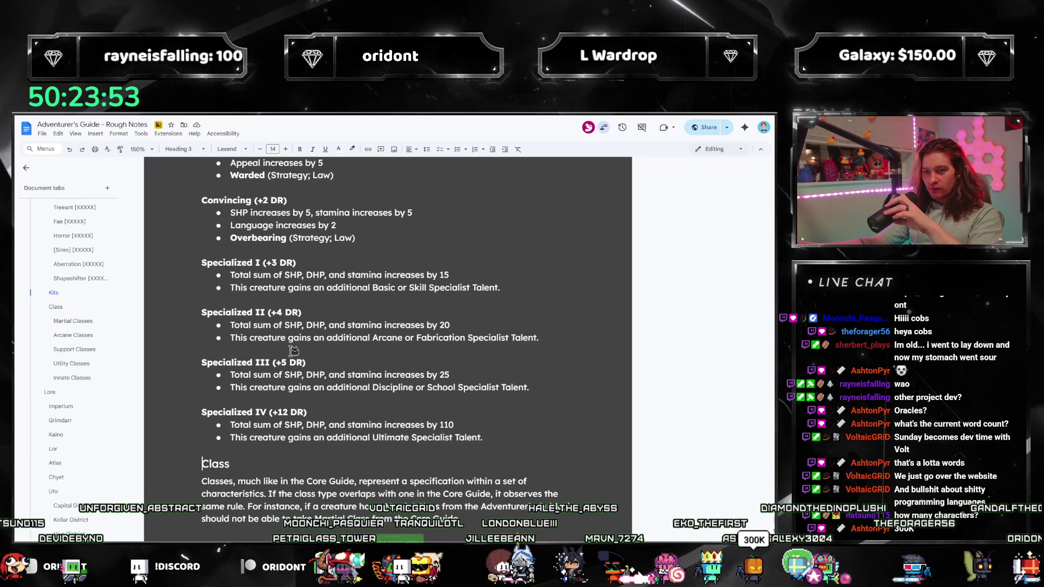
scroll(293, 350, "up", 1)
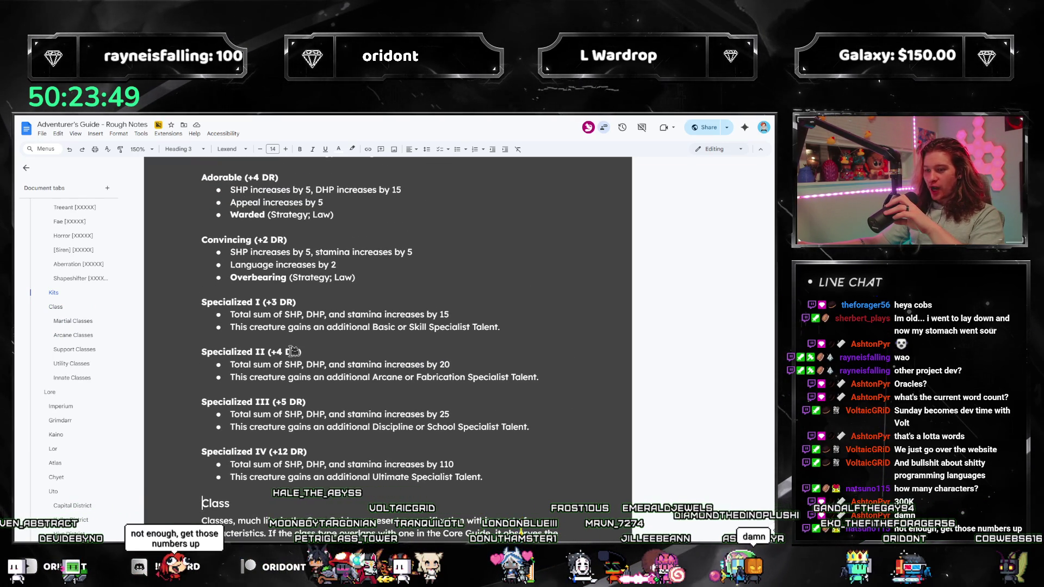
scroll(293, 351, "up", 2)
scroll(293, 351, "up", 2)
scroll(293, 351, "up", 2)
scroll(293, 351, "up", 6)
scroll(293, 351, "up", 3)
scroll(292, 350, "up", 3)
left_click(293, 383)
key("Return")
key("Return")
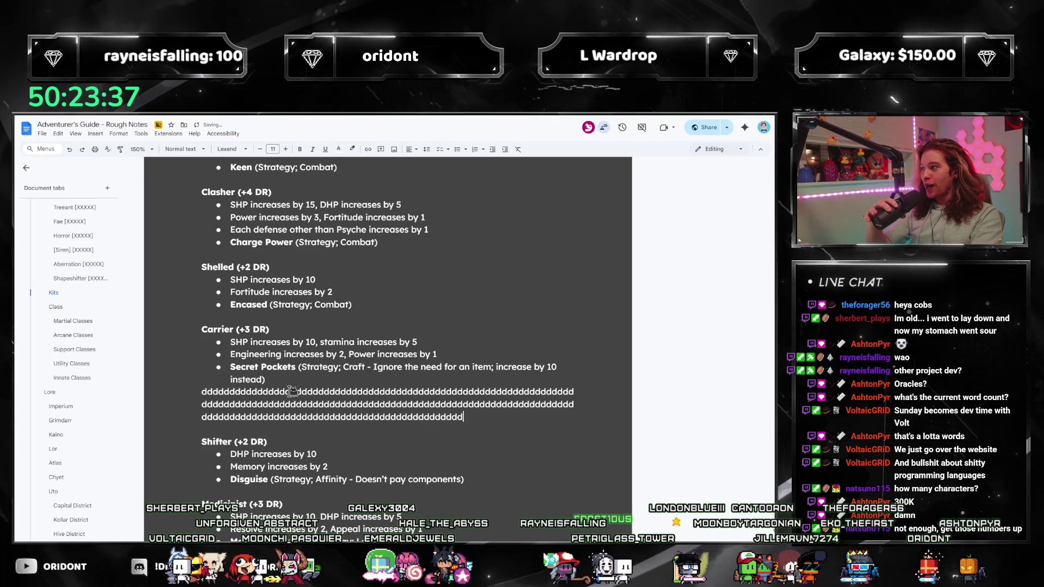
type("dddddddddddddddddddddddddddddddddddddddddd")
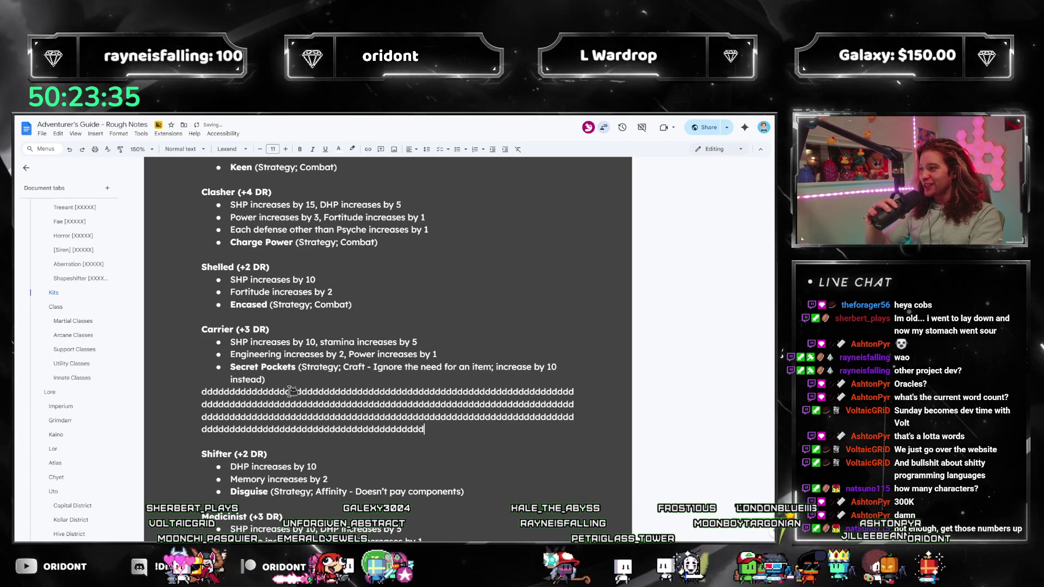
type("dddddddddddddddddddddddddddd")
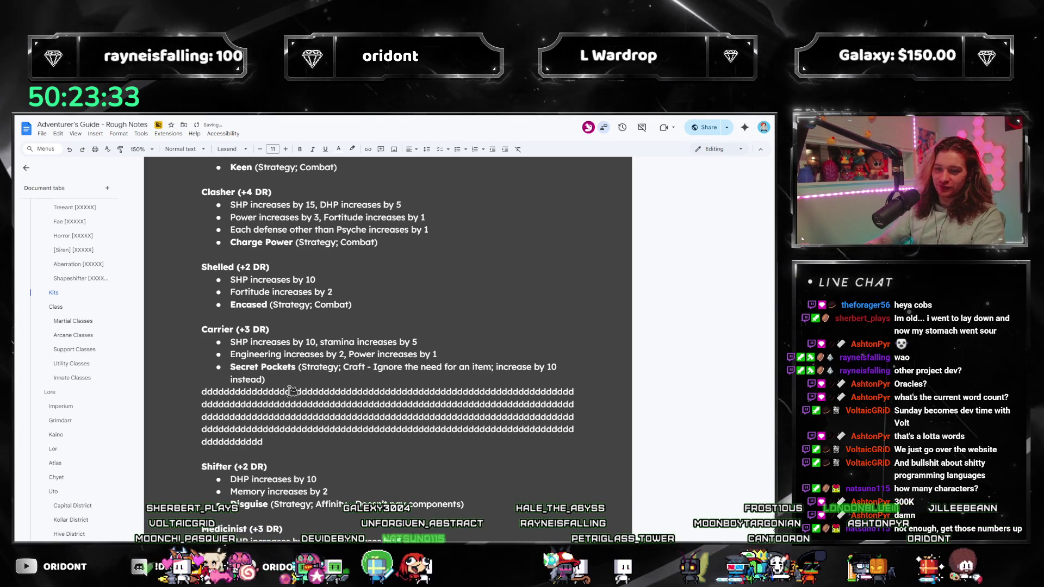
Delete the whole block of test 'd' characters under the Carrier kit.
key("ctrl+BackSpace")
scroll(293, 392, "up", 1)
scroll(290, 388, "up", 5)
scroll(285, 379, "up", 5)
scroll(277, 369, "up", 5)
scroll(278, 368, "up", 5)
scroll(271, 361, "up", 3)
scroll(269, 359, "up", 2)
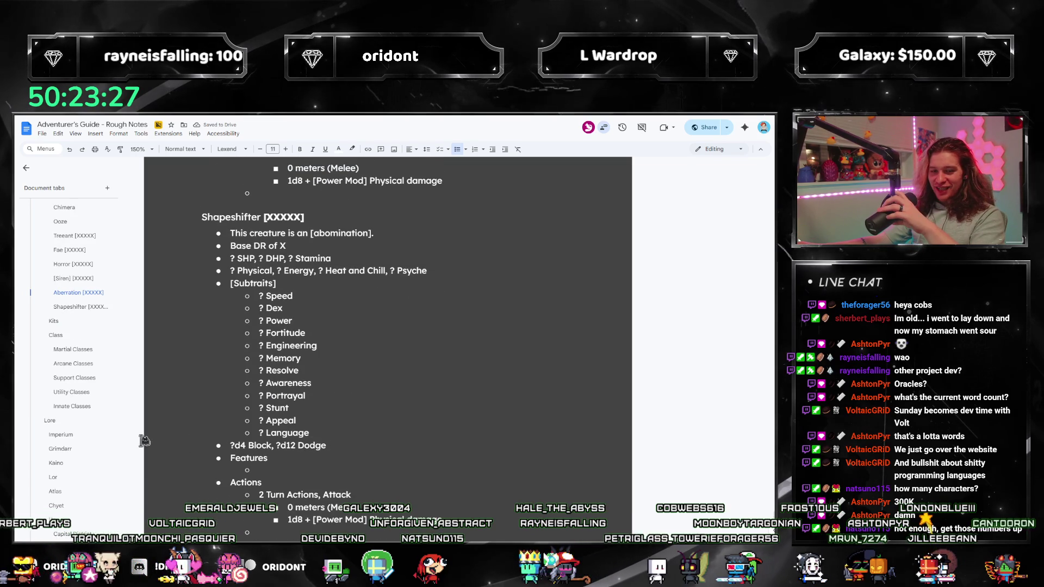
left_click(71, 392)
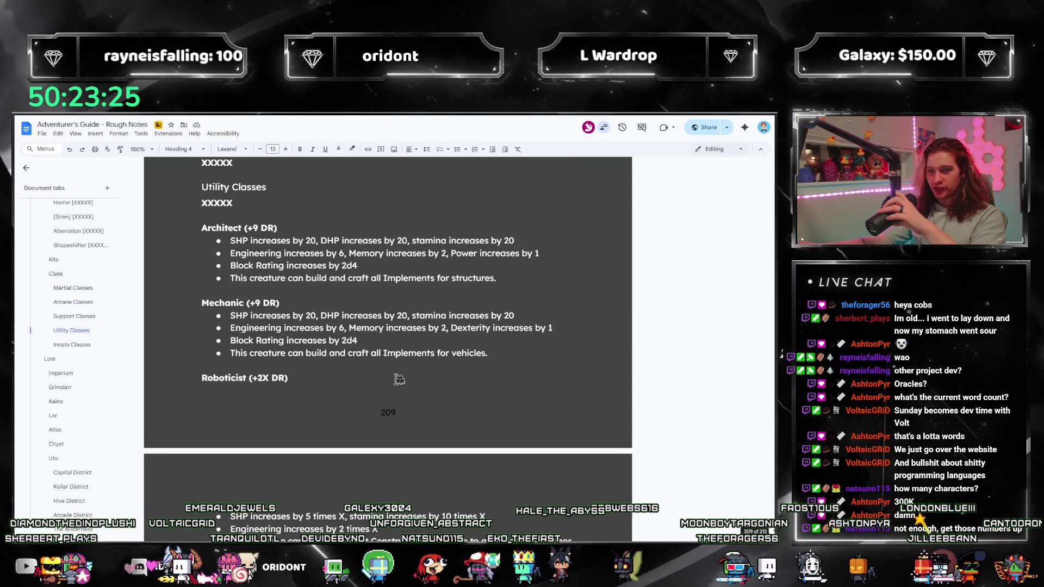
scroll(399, 380, "up", 3)
scroll(399, 379, "up", 1)
scroll(396, 382, "up", 1)
scroll(388, 384, "up", 5)
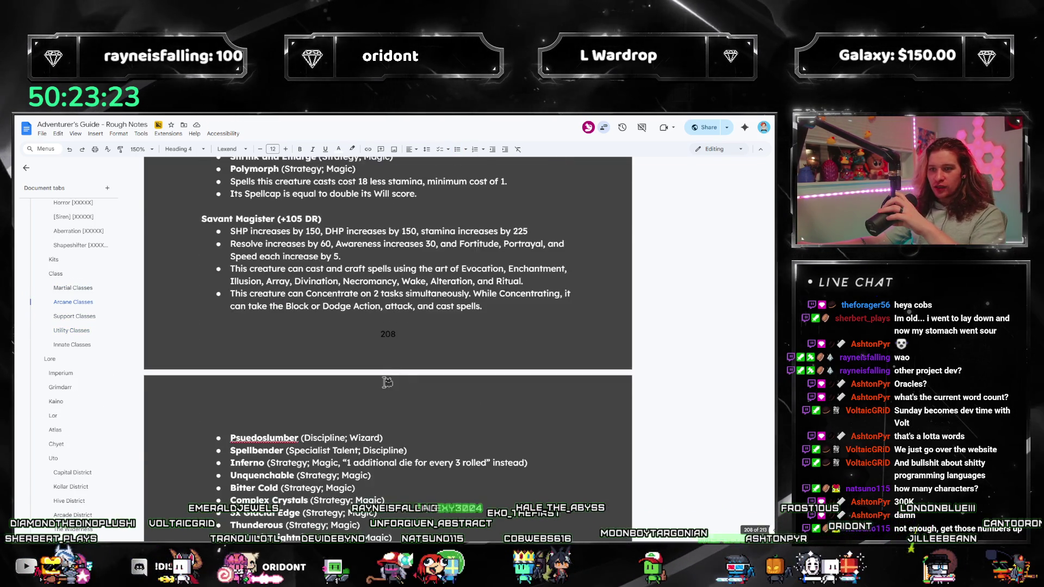
scroll(377, 402, "up", 2)
scroll(378, 403, "up", 1)
scroll(384, 409, "down", 1)
scroll(387, 424, "down", 4)
scroll(393, 443, "up", 5)
scroll(392, 443, "up", 2)
scroll(392, 443, "up", 3)
scroll(393, 442, "up", 3)
scroll(393, 442, "up", 3)
scroll(392, 442, "up", 3)
scroll(392, 443, "up", 4)
scroll(394, 443, "up", 3)
scroll(397, 444, "up", 3)
scroll(398, 449, "up", 2)
scroll(390, 460, "down", 2)
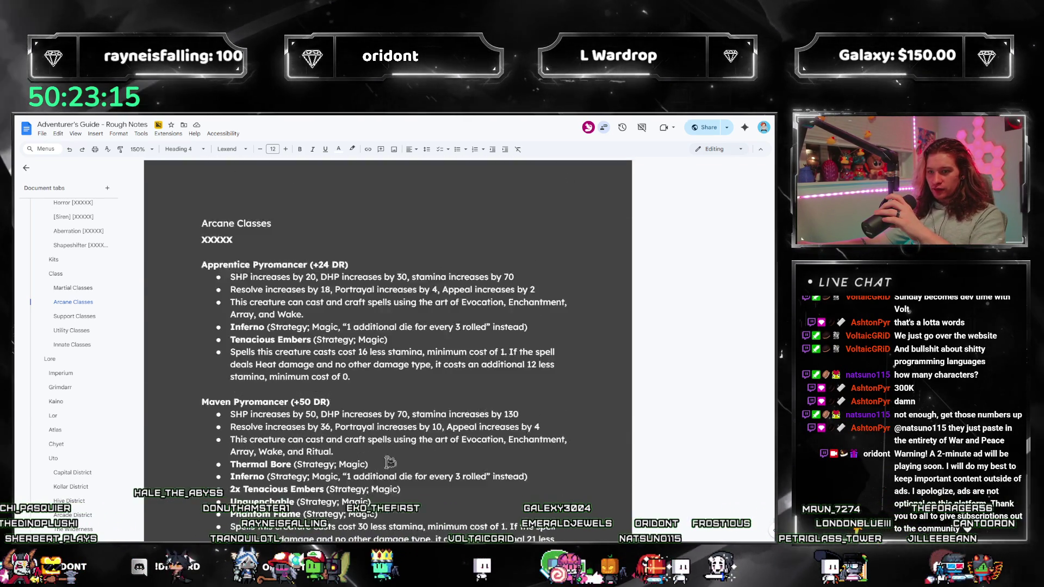
left_click(63, 289)
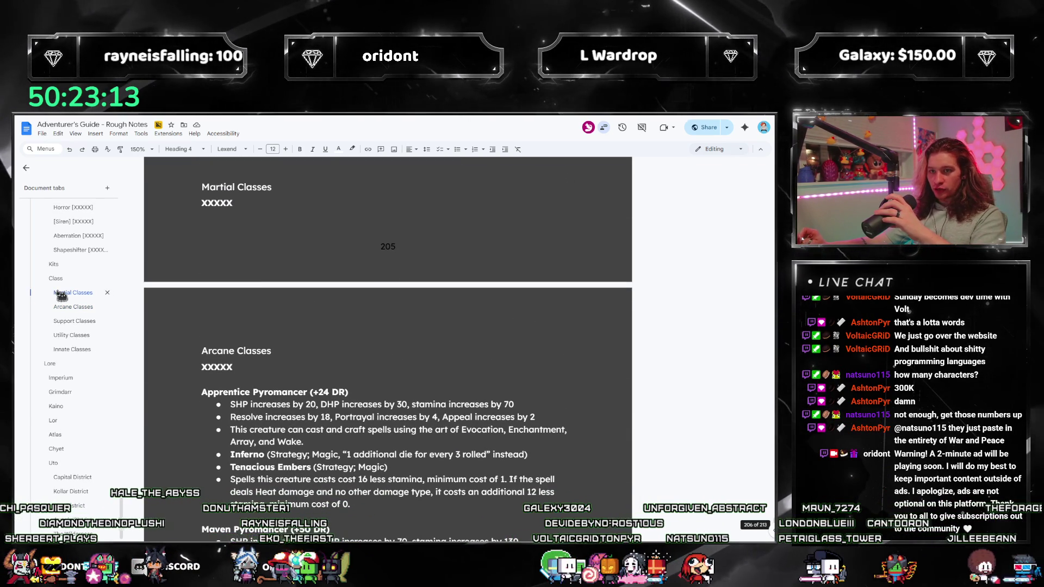
left_click(56, 323)
scroll(193, 368, "down", 3)
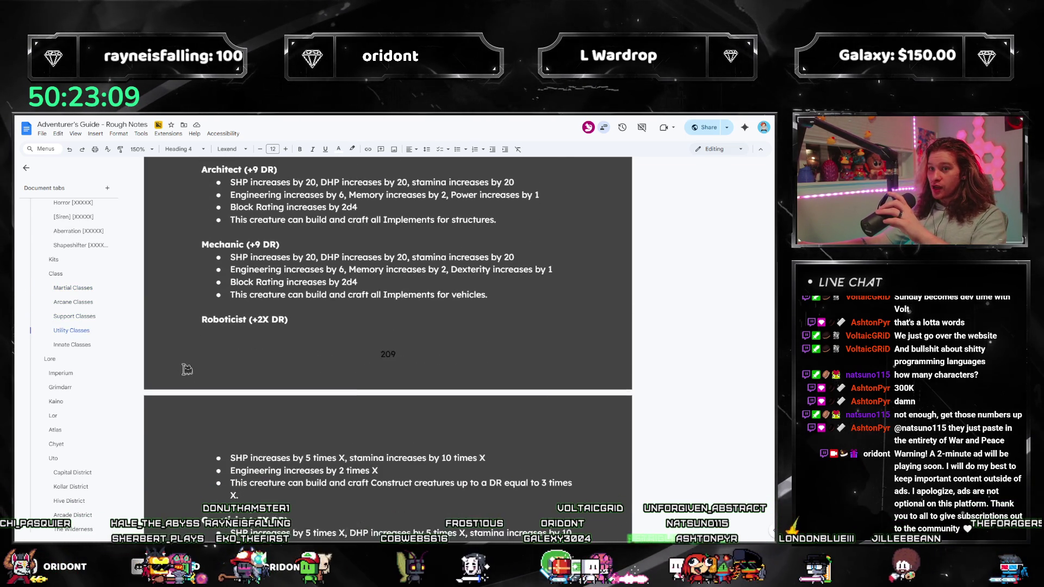
scroll(192, 368, "down", 3)
scroll(192, 369, "down", 3)
scroll(190, 371, "down", 3)
scroll(191, 371, "down", 3)
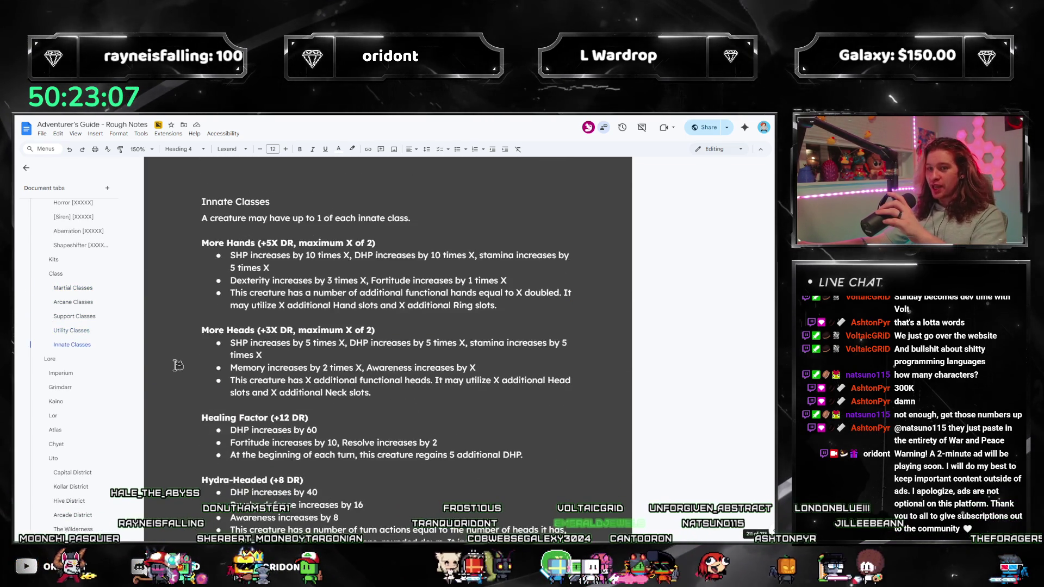
scroll(187, 367, "down", 3)
left_click(72, 345)
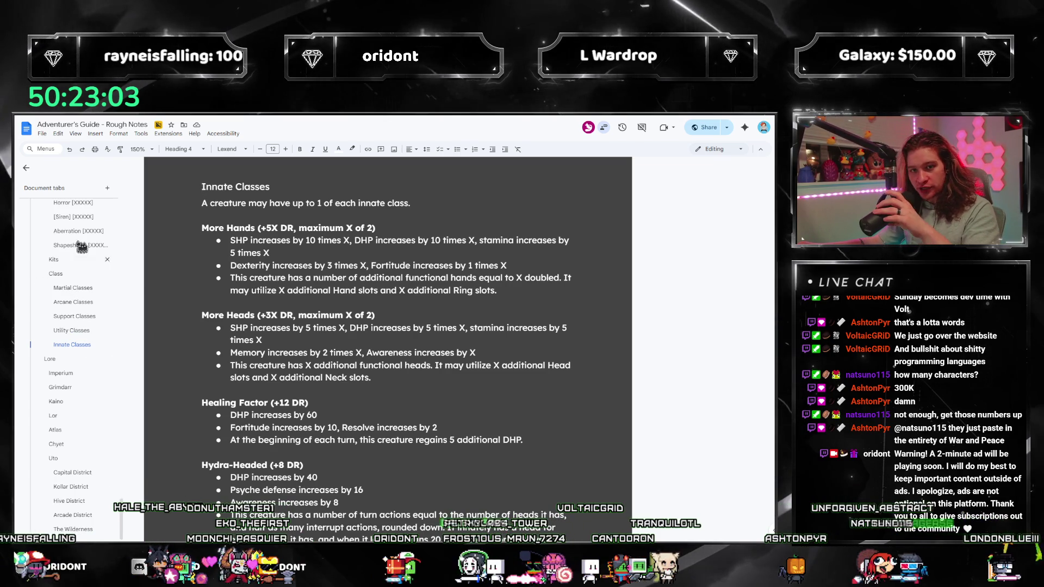
left_click(55, 261)
scroll(372, 361, "down", 3)
scroll(373, 360, "down", 3)
scroll(372, 361, "down", 3)
scroll(372, 361, "down", 5)
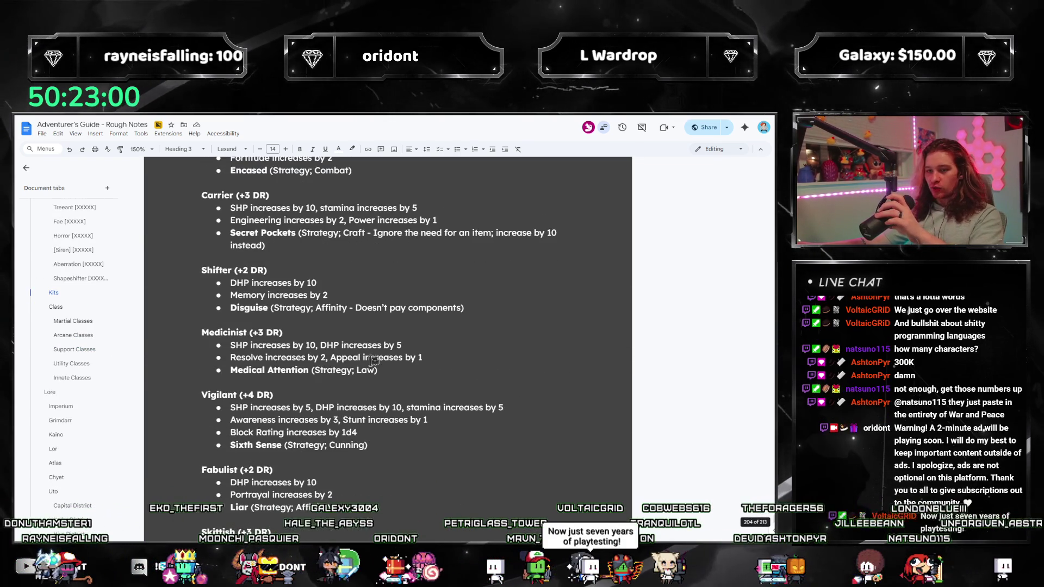
Jump through the Shapeshifter, Treeant, Ooze, Siren and Aberration bodies to the Enhanced Modular Creatures heading.
left_click(67, 277)
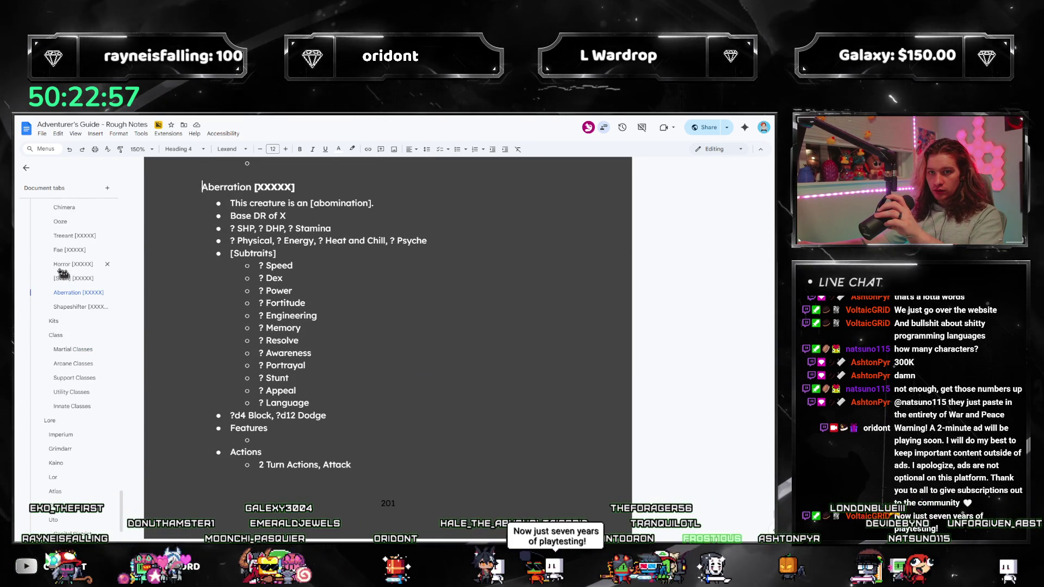
left_click(74, 264)
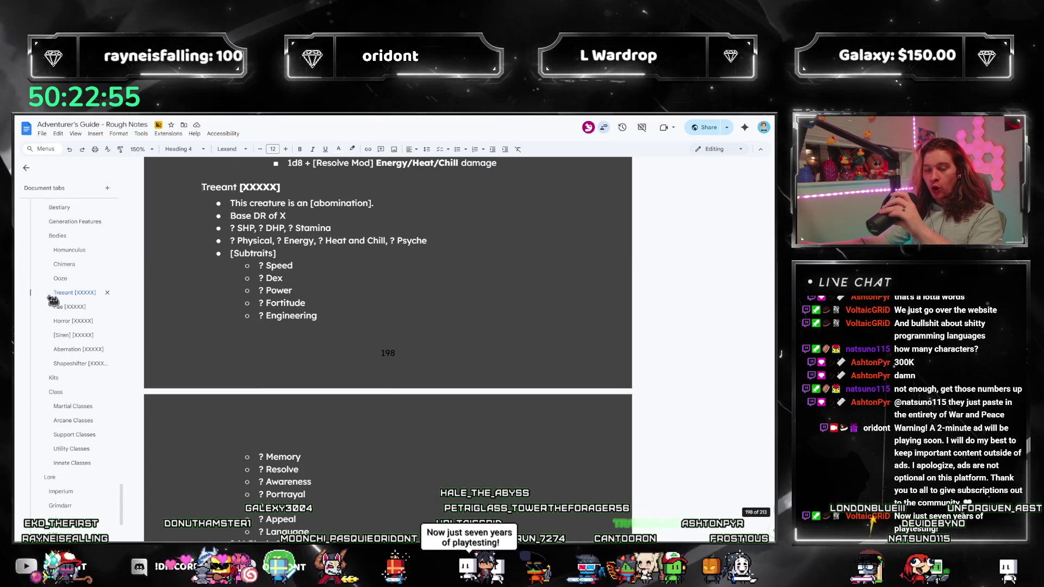
mouse_move(75, 236)
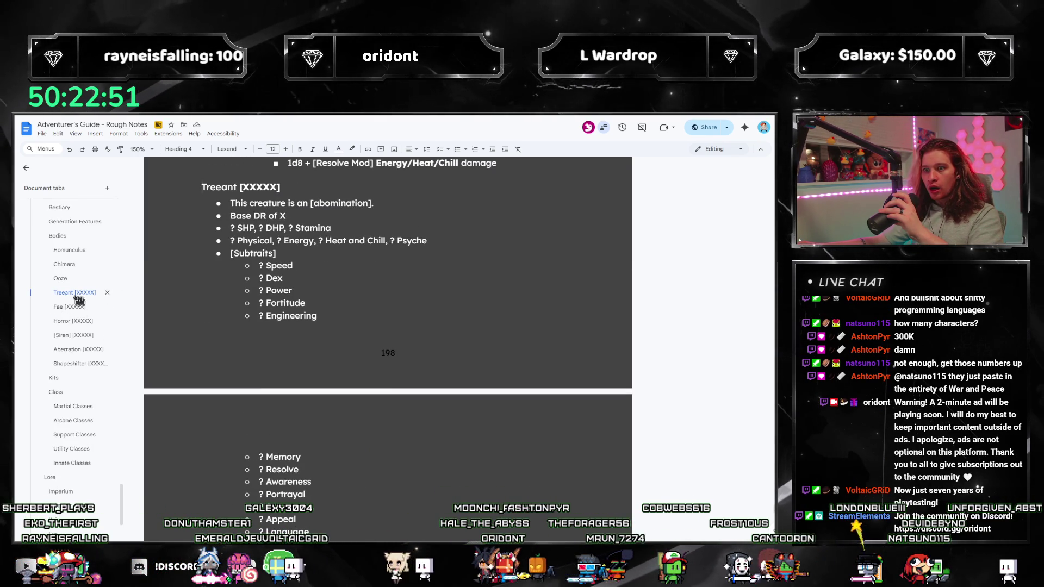
left_click(61, 284)
scroll(182, 368, "down", 3)
scroll(182, 368, "down", 2)
scroll(182, 368, "down", 2)
scroll(178, 384, "down", 2)
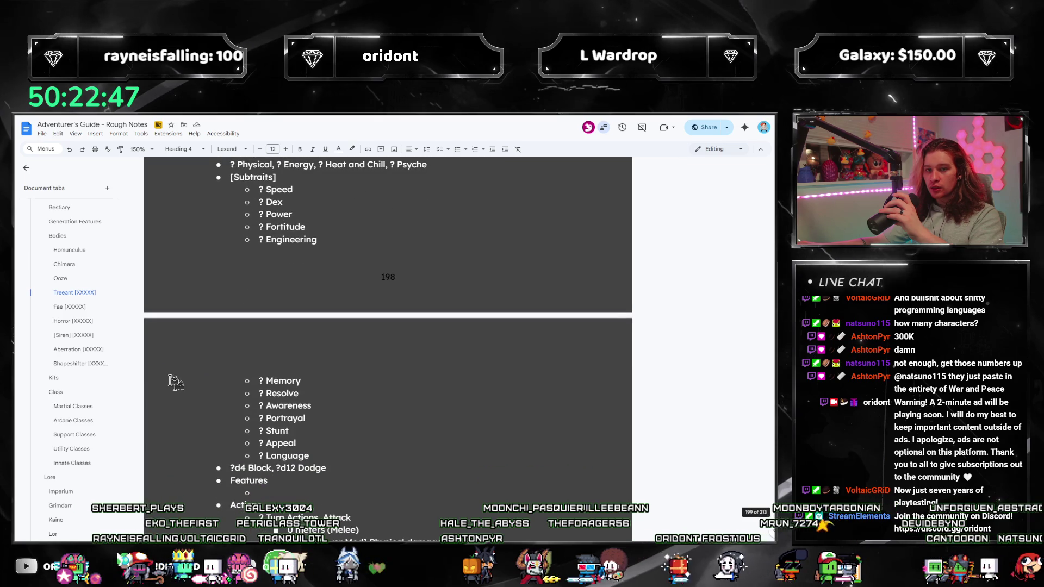
left_click(64, 308)
left_click(64, 308)
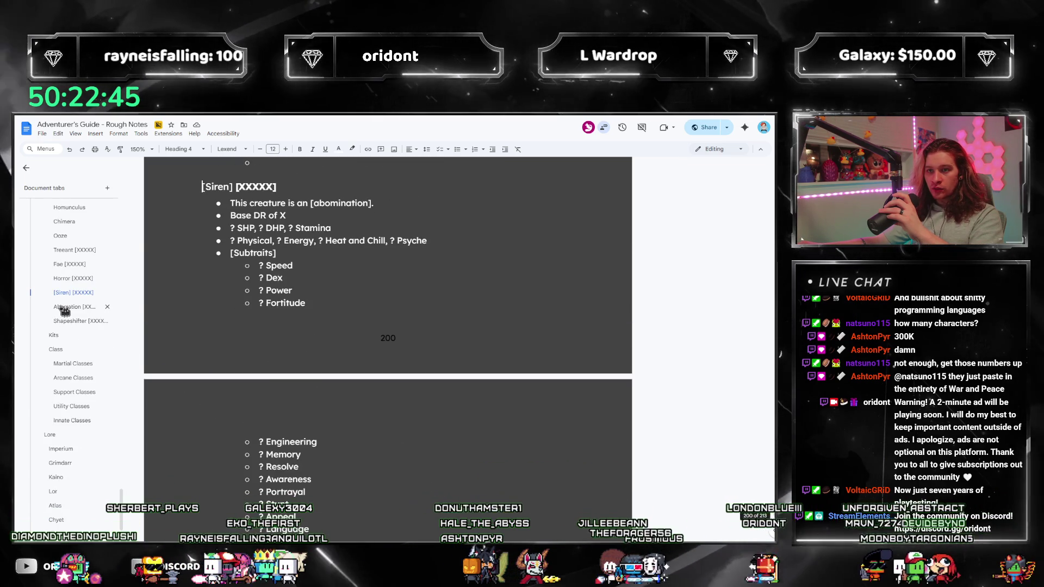
left_click(64, 308)
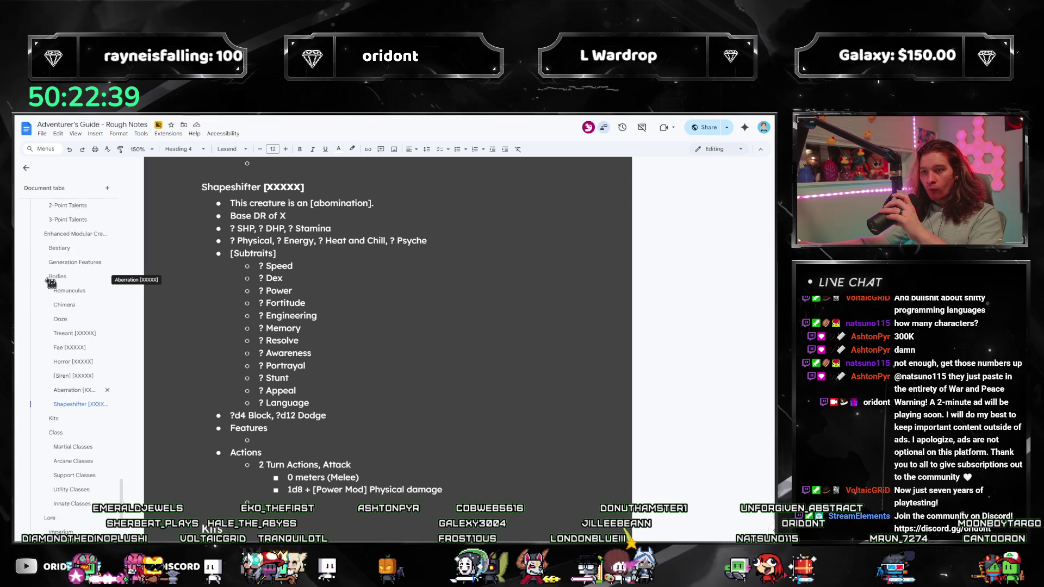
left_click(59, 336)
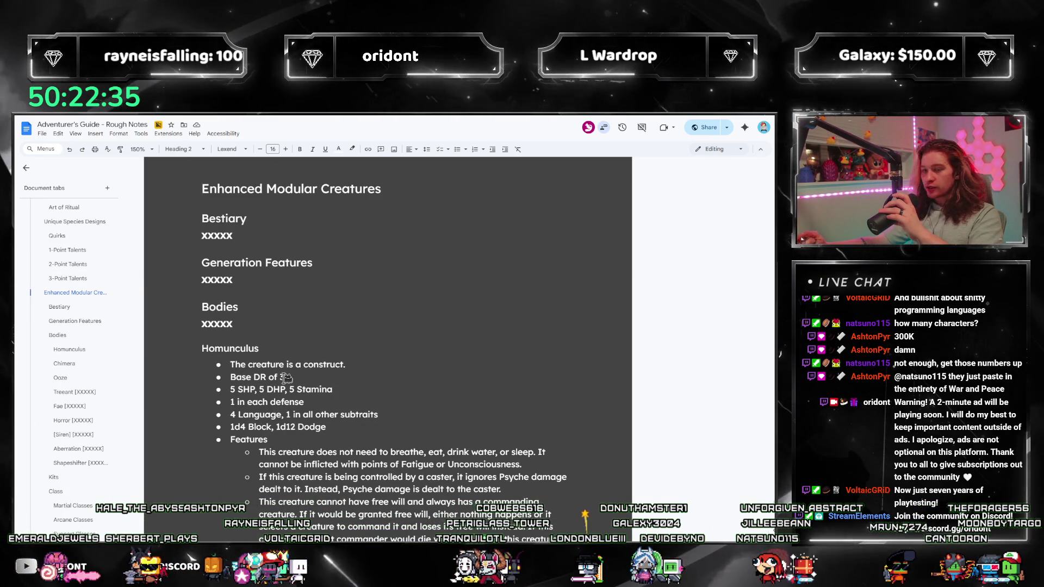
scroll(69, 355, "up", 3)
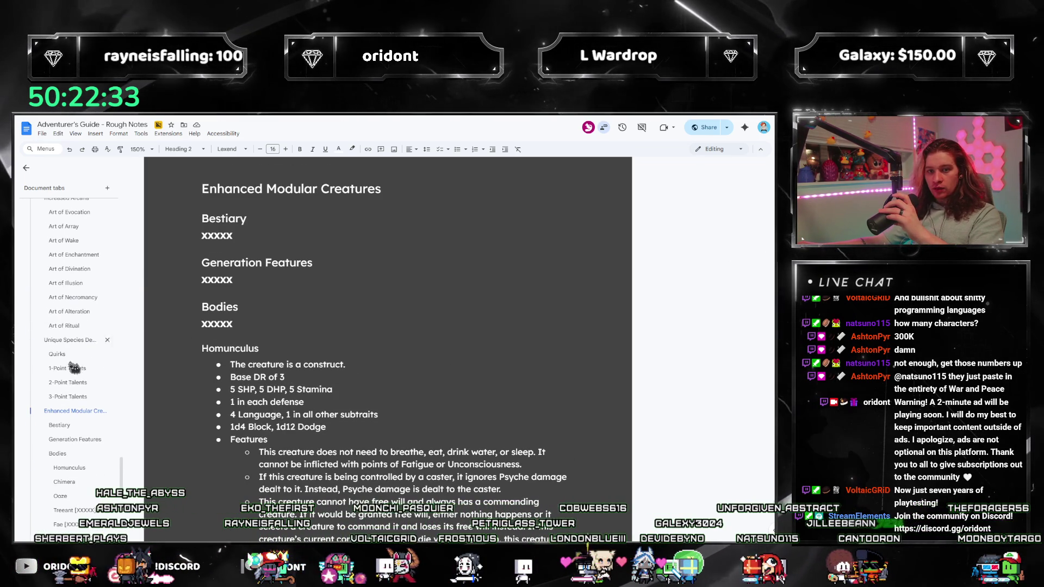
Skim Quirks, Unique Species Designs and Art of Ritual, then land on the Weapons crafting section.
left_click(55, 354)
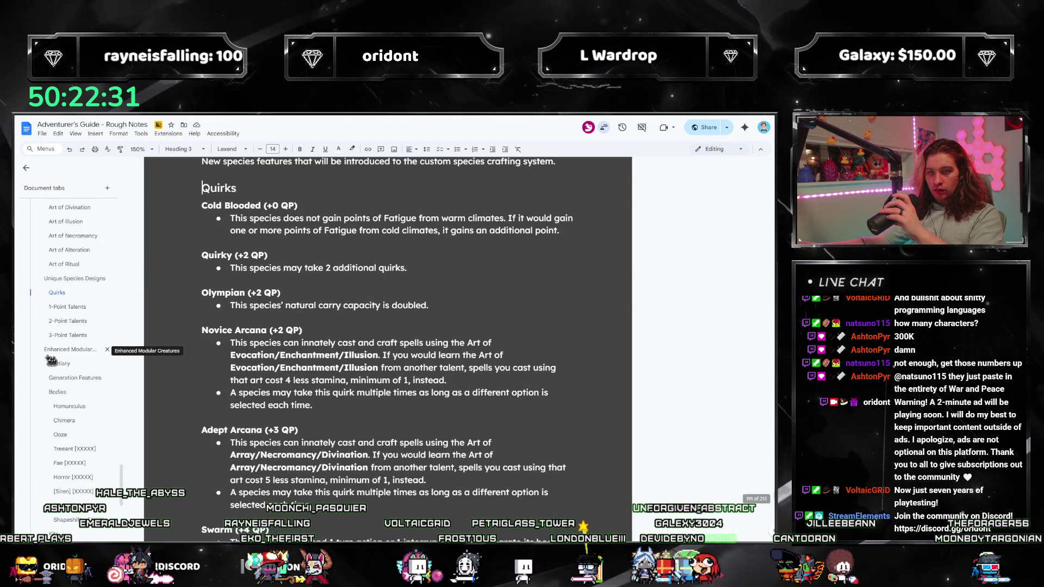
scroll(182, 377, "down", 3)
scroll(182, 375, "down", 3)
scroll(182, 376, "down", 3)
scroll(181, 376, "down", 3)
scroll(182, 376, "down", 3)
scroll(182, 375, "down", 3)
scroll(182, 376, "down", 3)
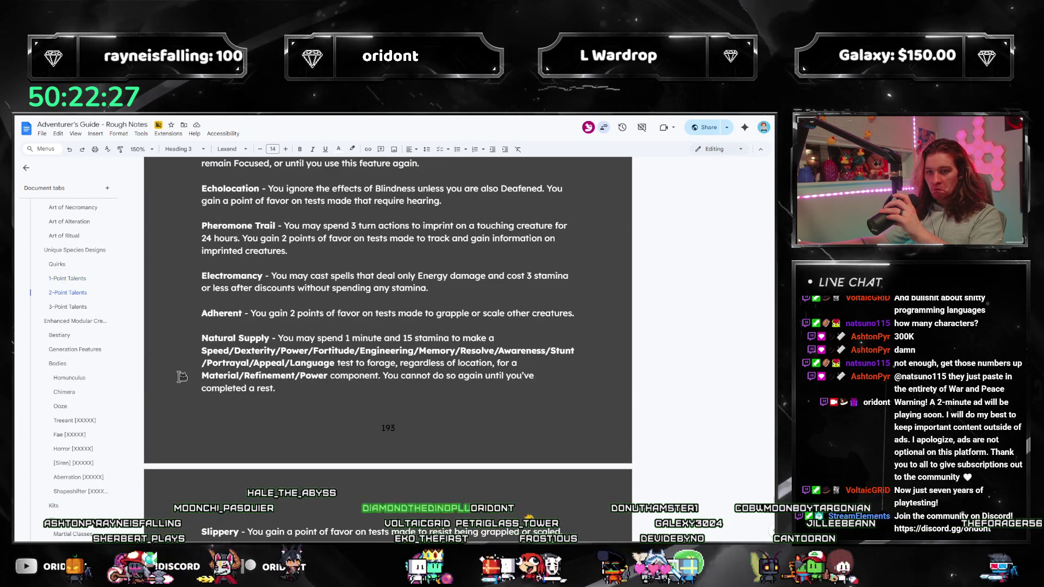
scroll(182, 376, "down", 3)
scroll(182, 376, "down", 3)
scroll(182, 376, "down", 3)
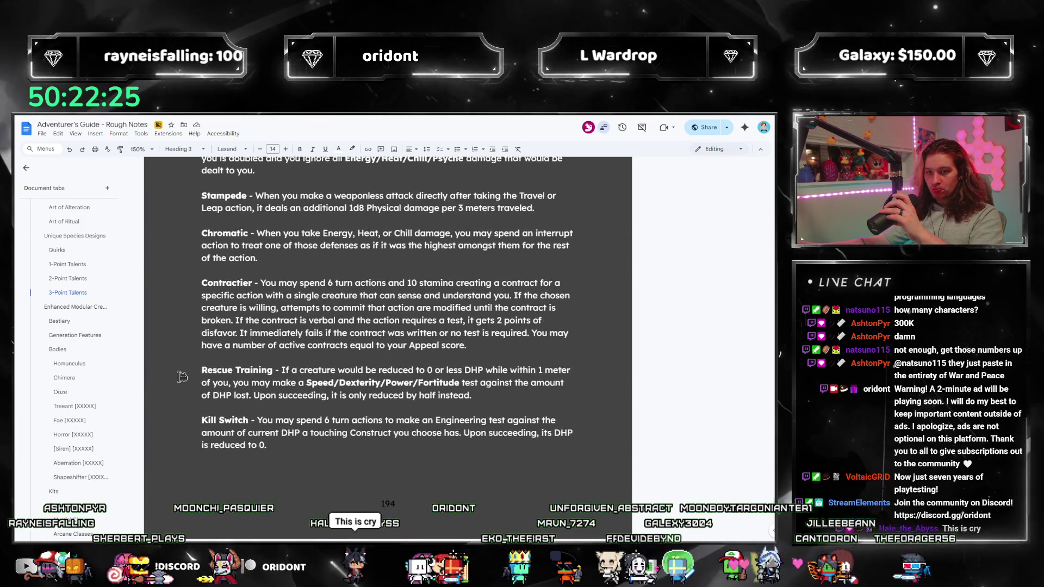
scroll(182, 376, "down", 3)
left_click(53, 294)
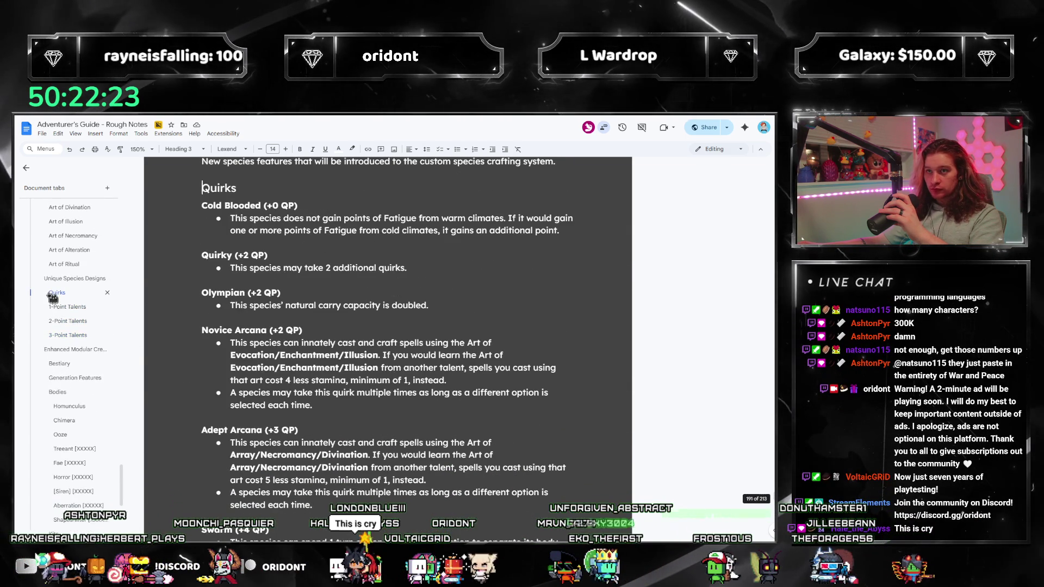
left_click(74, 278)
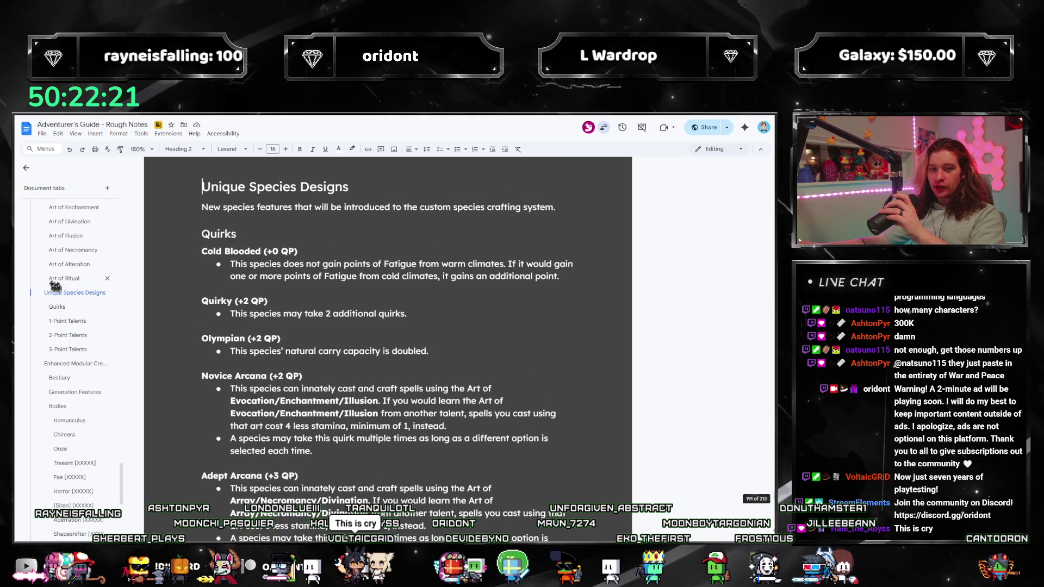
left_click(64, 263)
scroll(197, 263, "up", 3)
scroll(179, 261, "up", 5)
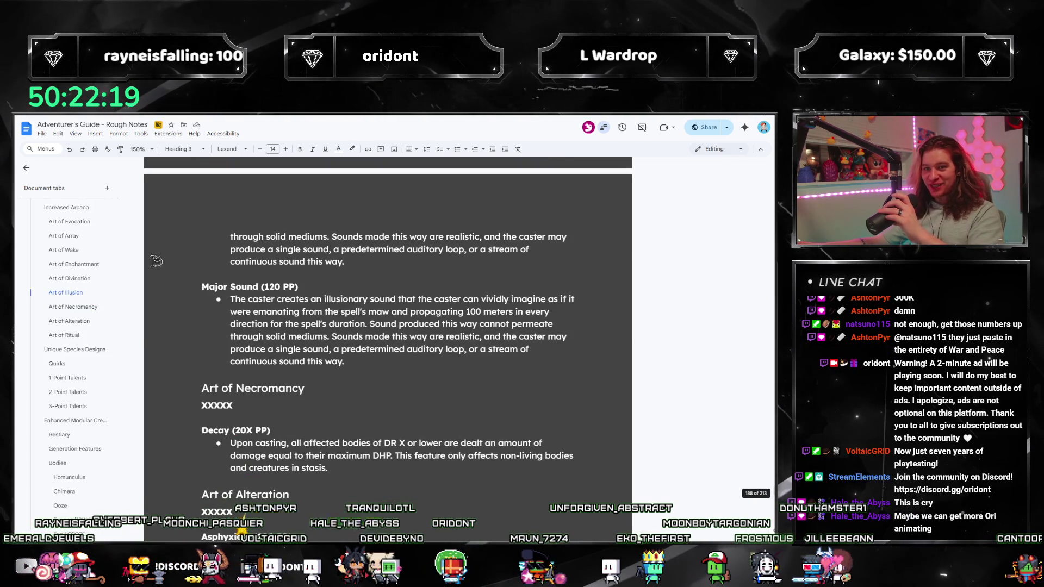
left_click(59, 400)
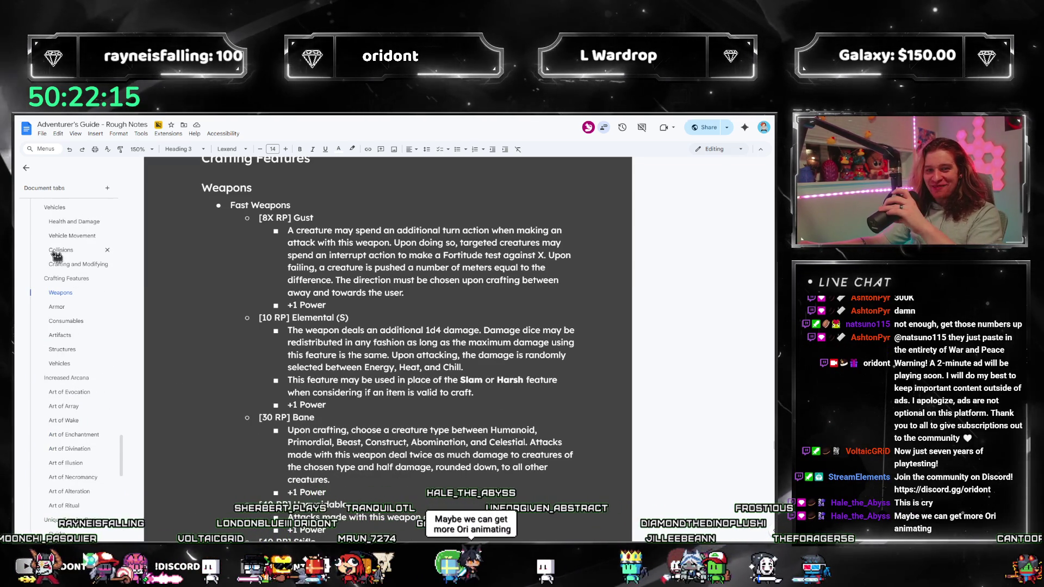
Pass back through Crafting and Modifying, Vehicle Movement and Enhancements to the Spells section.
left_click(71, 265)
left_click(71, 265)
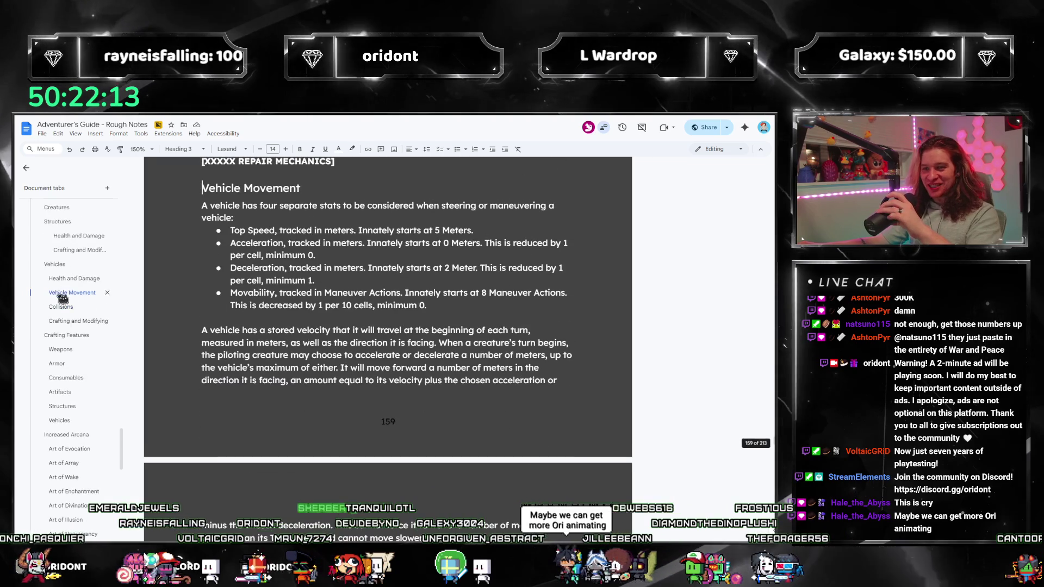
scroll(163, 297, "up", 5)
scroll(189, 314, "up", 5)
scroll(201, 326, "up", 5)
scroll(203, 327, "up", 5)
scroll(203, 327, "up", 5)
scroll(204, 327, "up", 5)
scroll(204, 327, "up", 5)
scroll(163, 310, "up", 5)
left_click(50, 268)
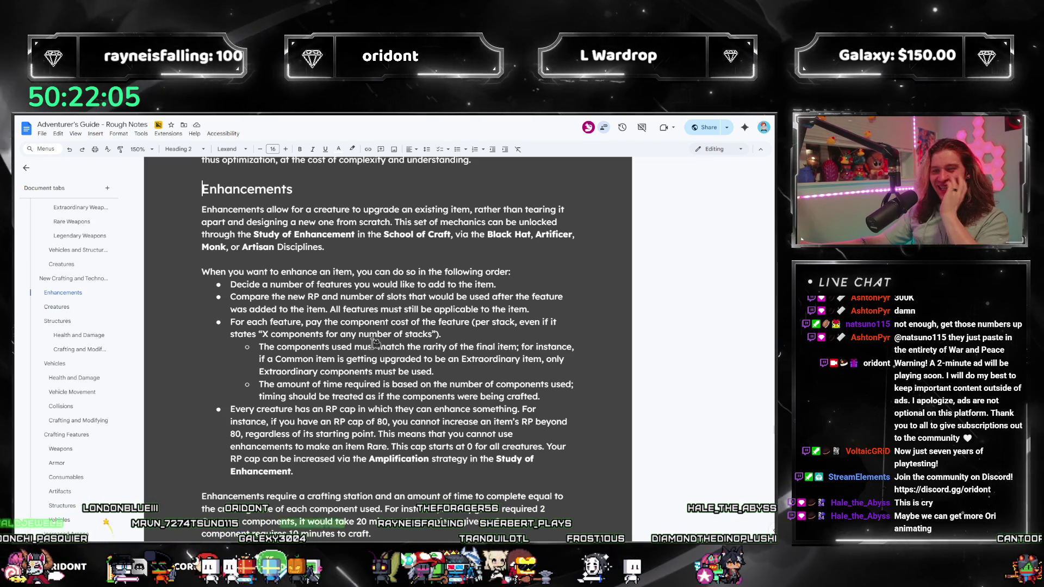
scroll(381, 326, "up", 2)
scroll(381, 327, "up", 2)
scroll(384, 327, "up", 4)
scroll(391, 328, "up", 4)
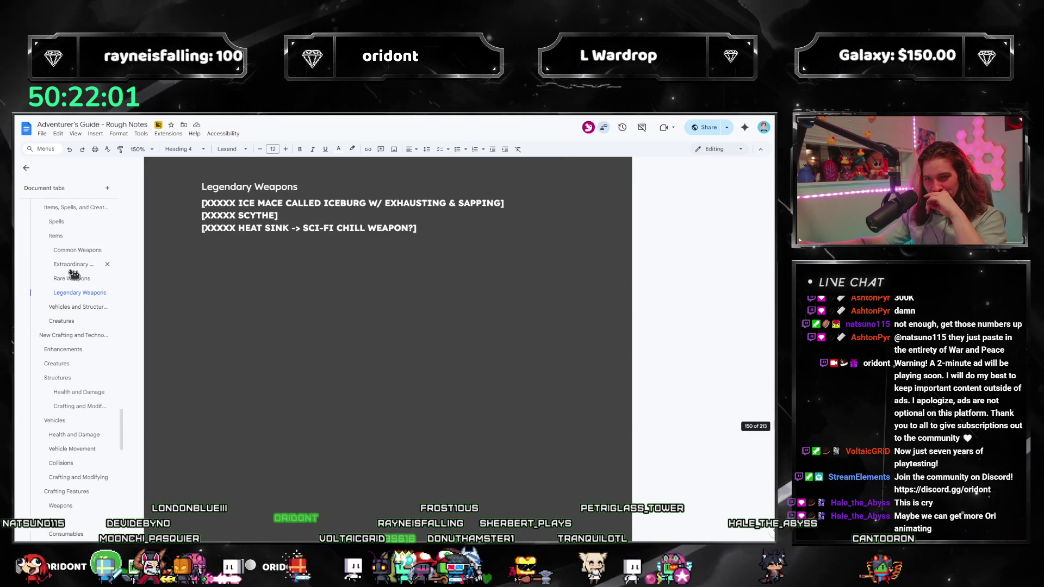
scroll(210, 293, "up", 3)
scroll(207, 326, "up", 3)
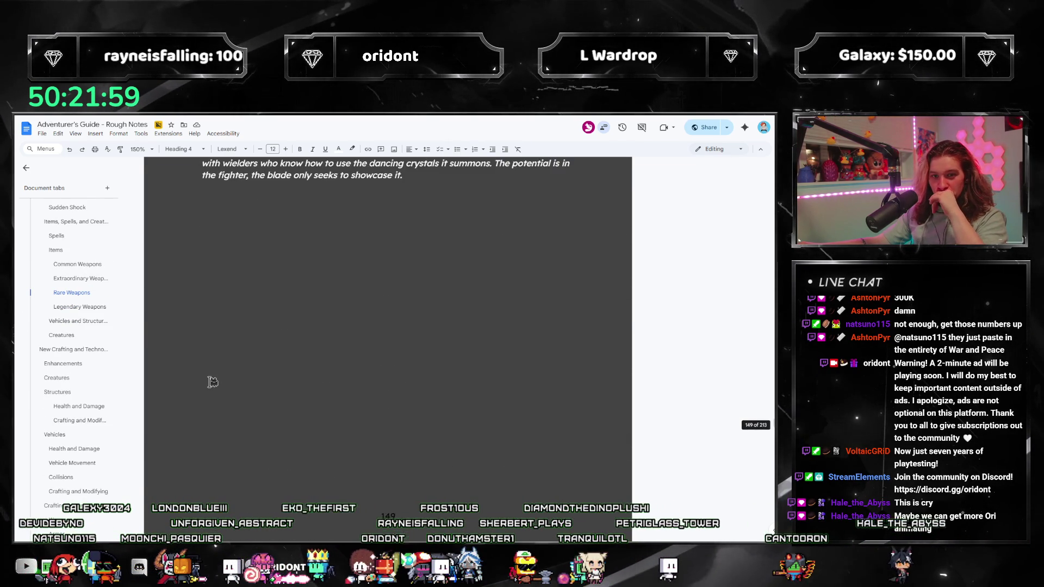
scroll(213, 381, "up", 5)
scroll(210, 380, "up", 2)
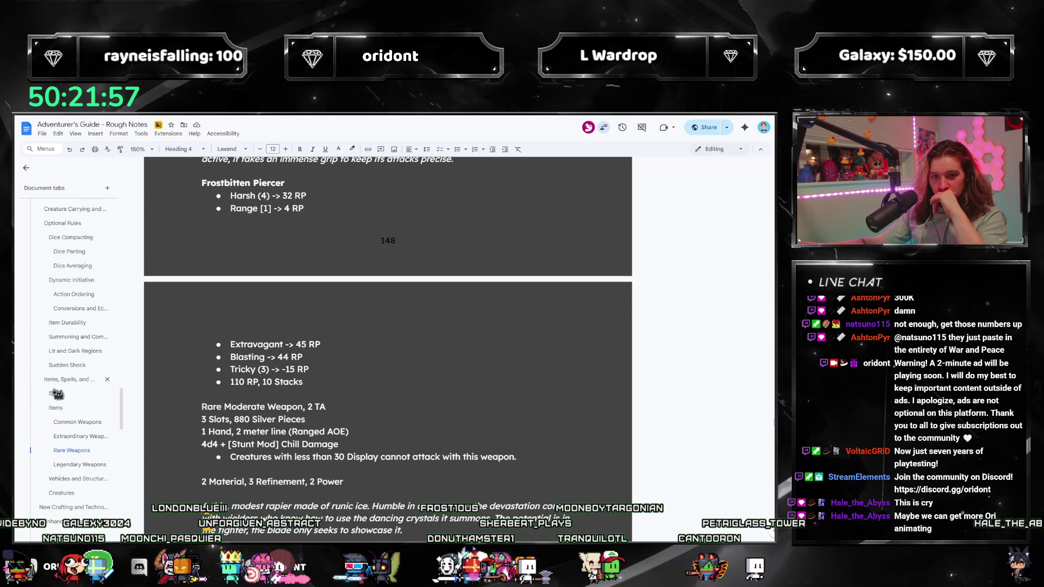
left_click(59, 393)
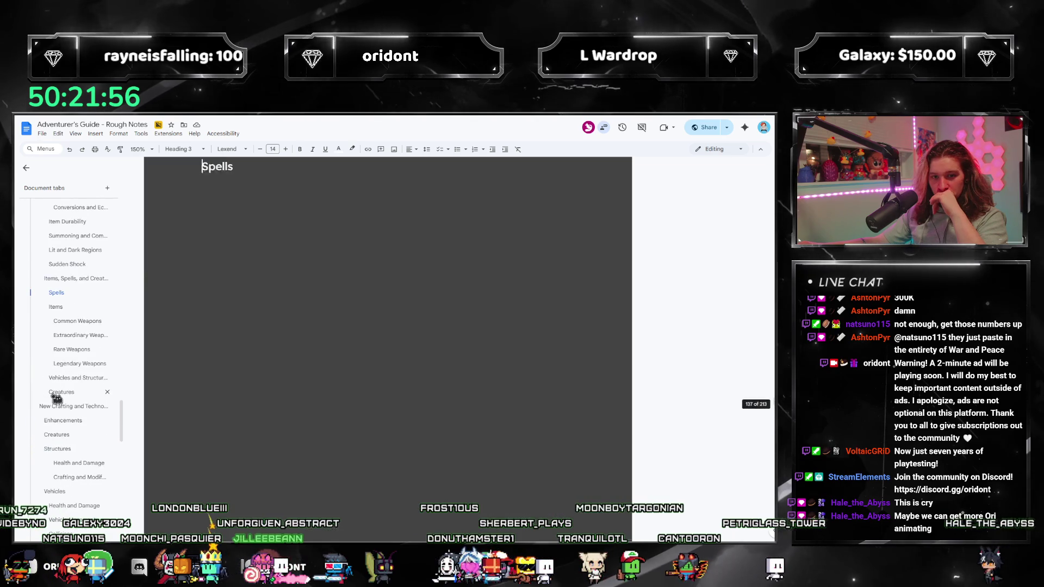
Step back from Sudden Shock through Optional Rules, Hordes and Pickpocketing to Damage Over Time.
left_click(59, 278)
left_click(58, 268)
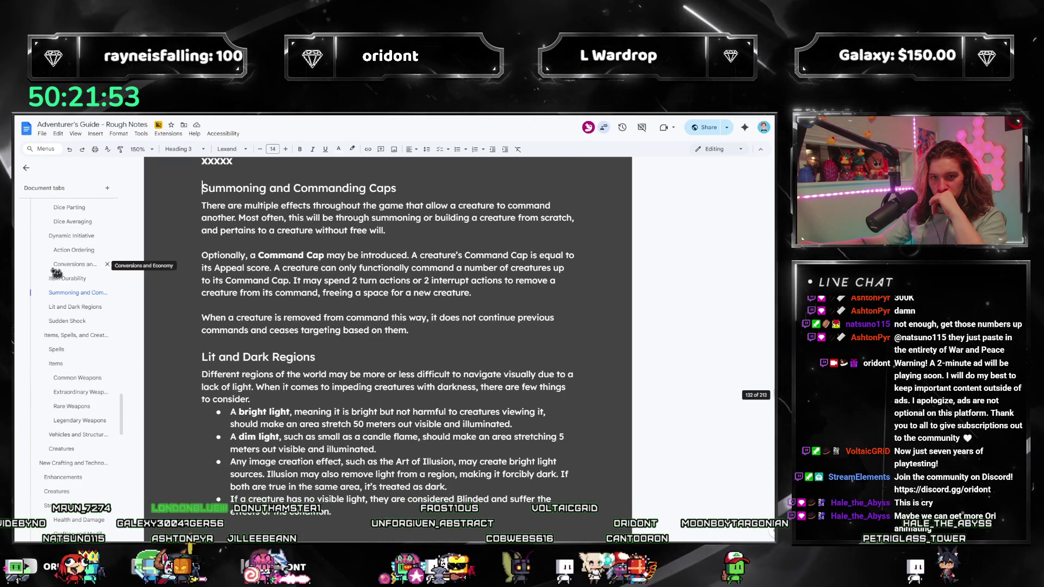
left_click(57, 280)
left_click(57, 280)
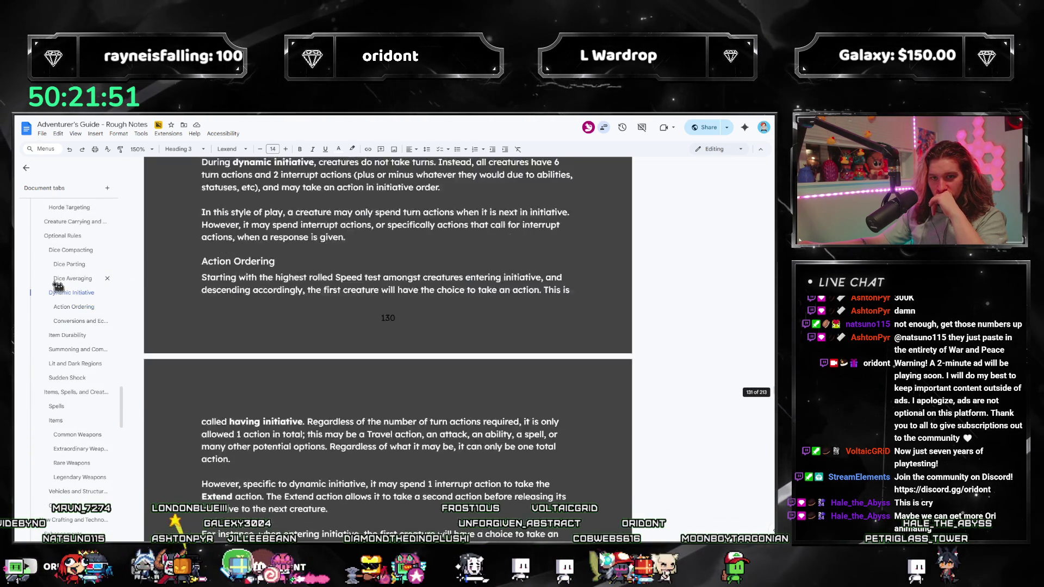
left_click(58, 280)
left_click(58, 280)
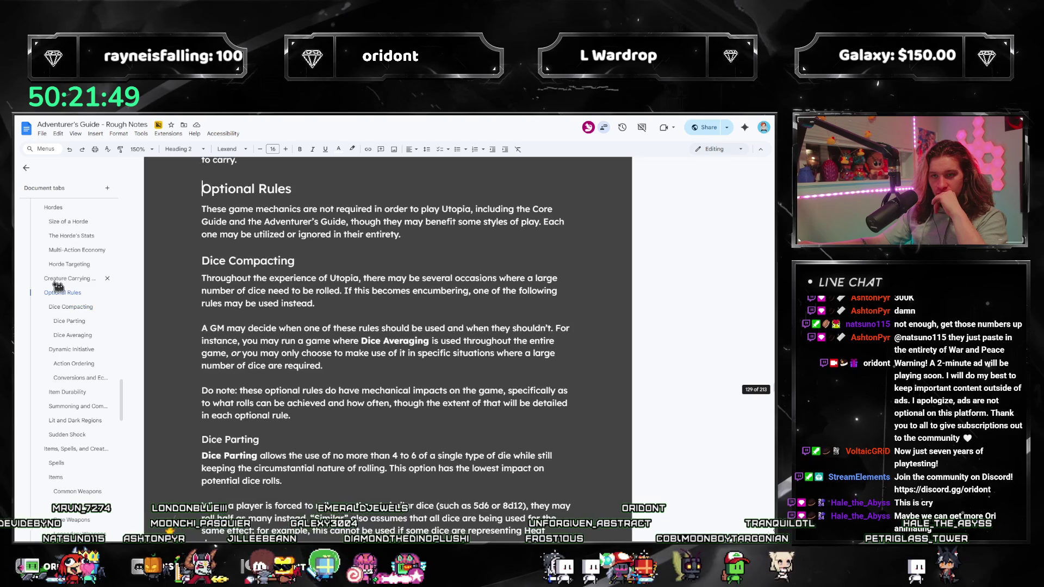
left_click(58, 280)
left_click(58, 279)
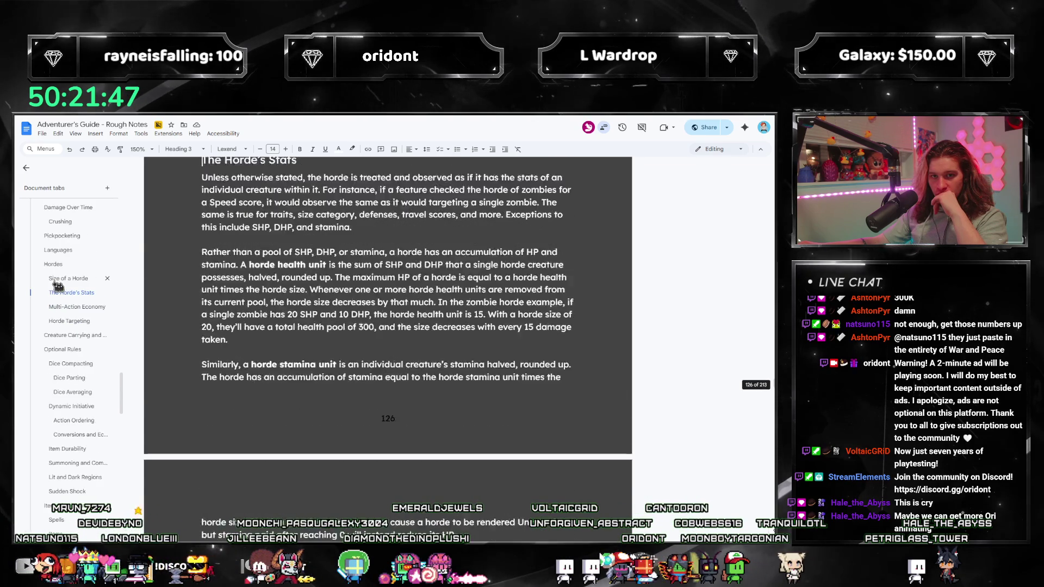
left_click(58, 279)
left_click(59, 279)
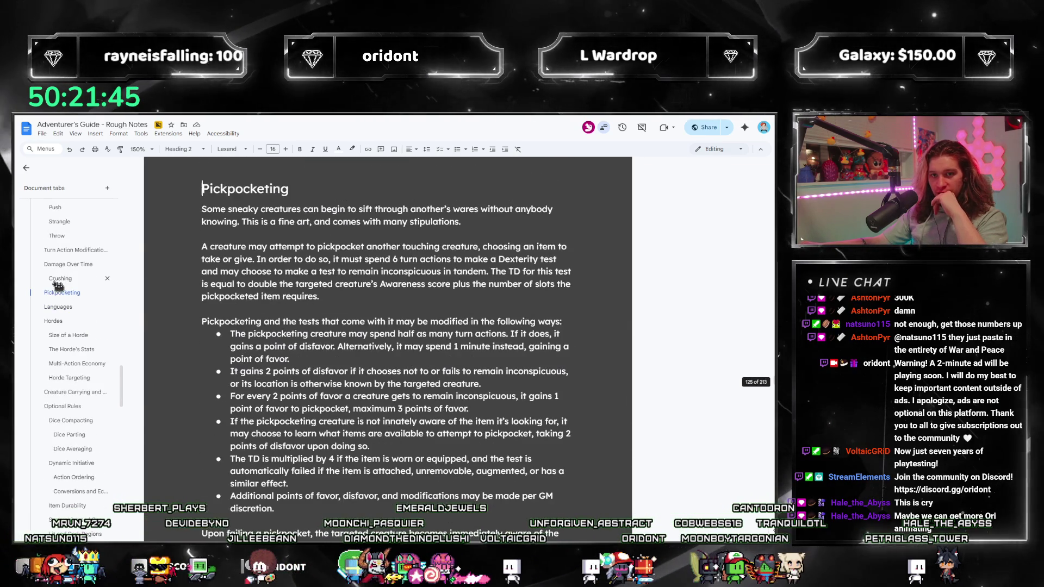
left_click(58, 279)
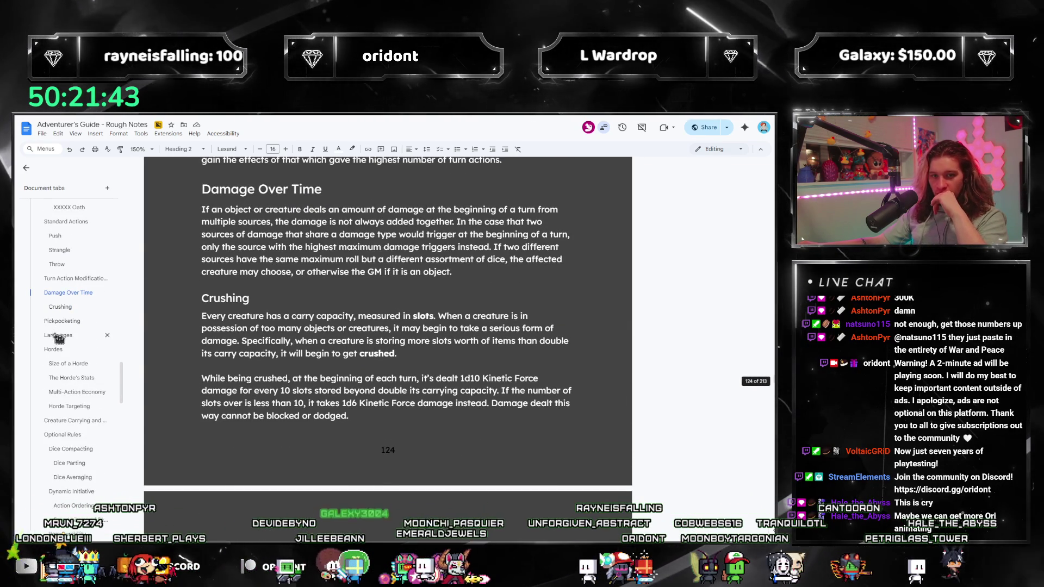
Continue back via Turn Action Modifications, Throw, Push, Standard Actions and the Oath to Species Changing.
left_click(82, 295)
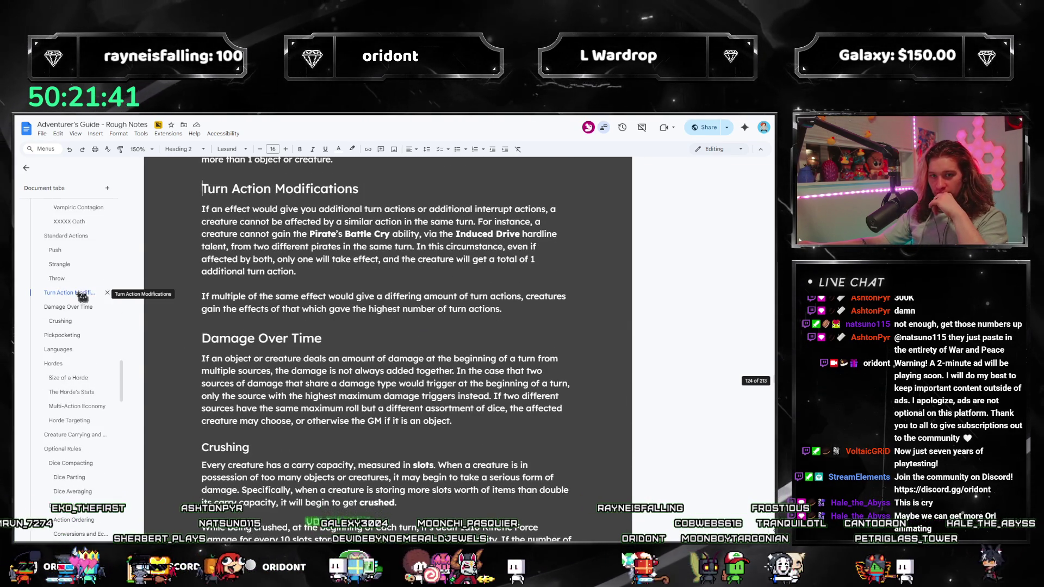
left_click(73, 281)
left_click(72, 284)
left_click(71, 281)
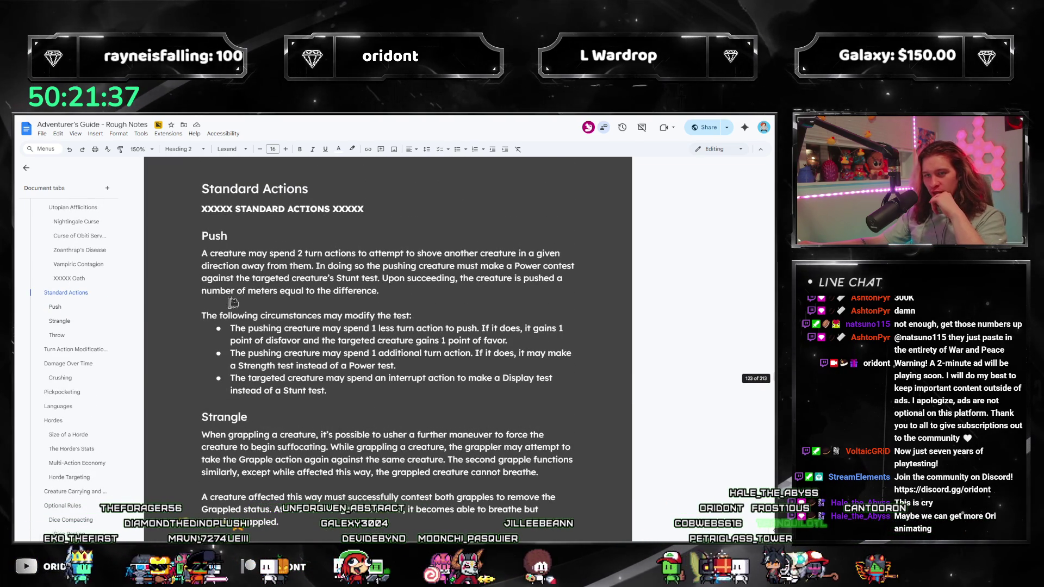
left_click(69, 278)
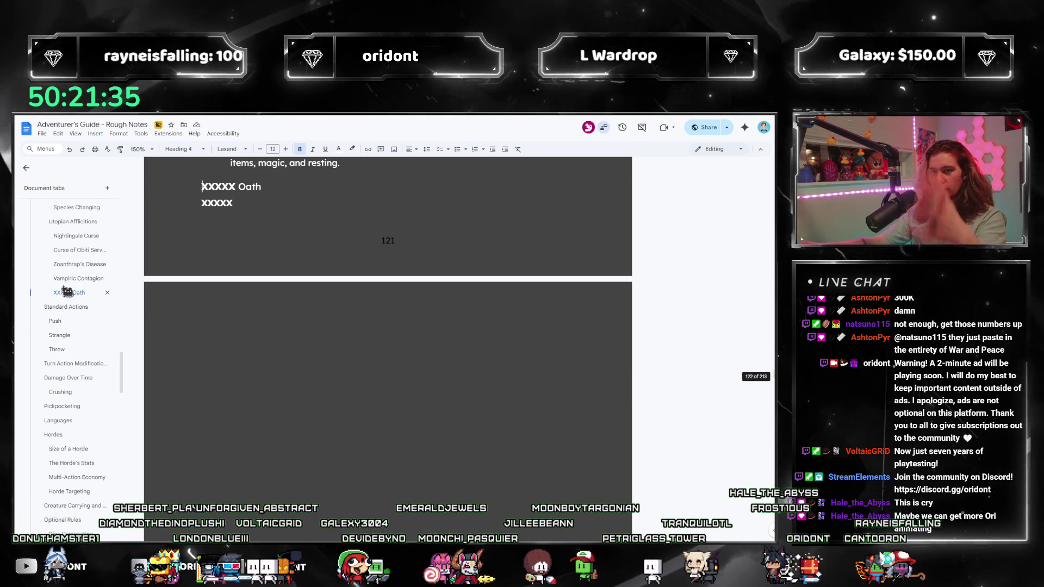
left_click(62, 288)
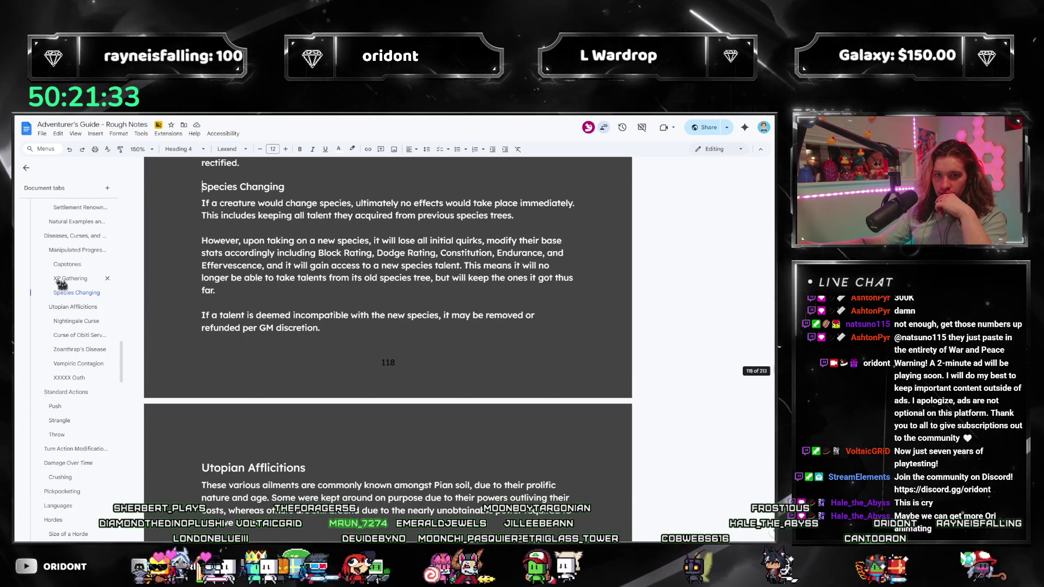
Move back through Capstones, Diseases, Natural Examples and Specialist Talents to the School of Law section.
left_click(62, 278)
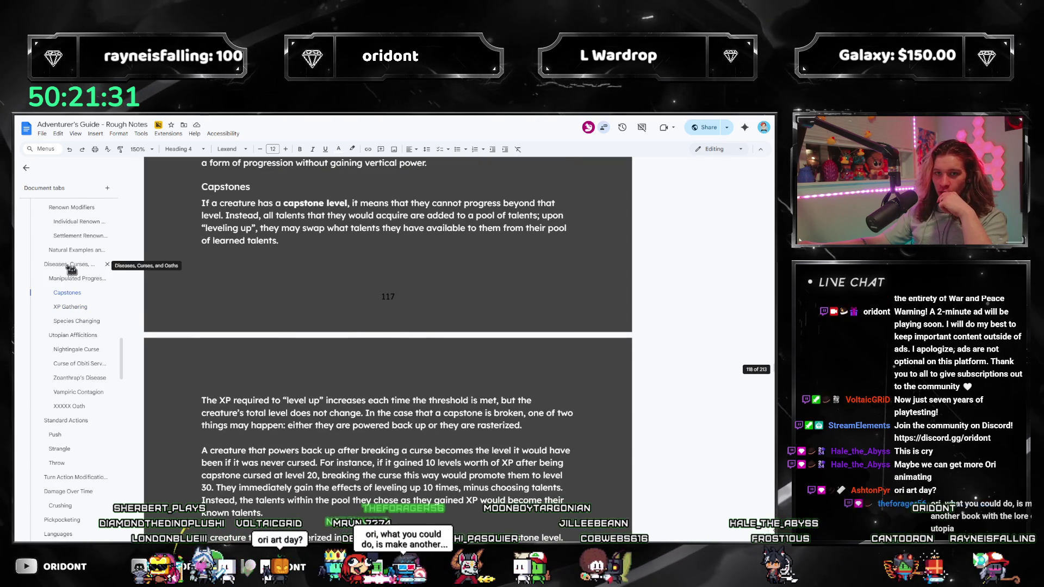
left_click(62, 263)
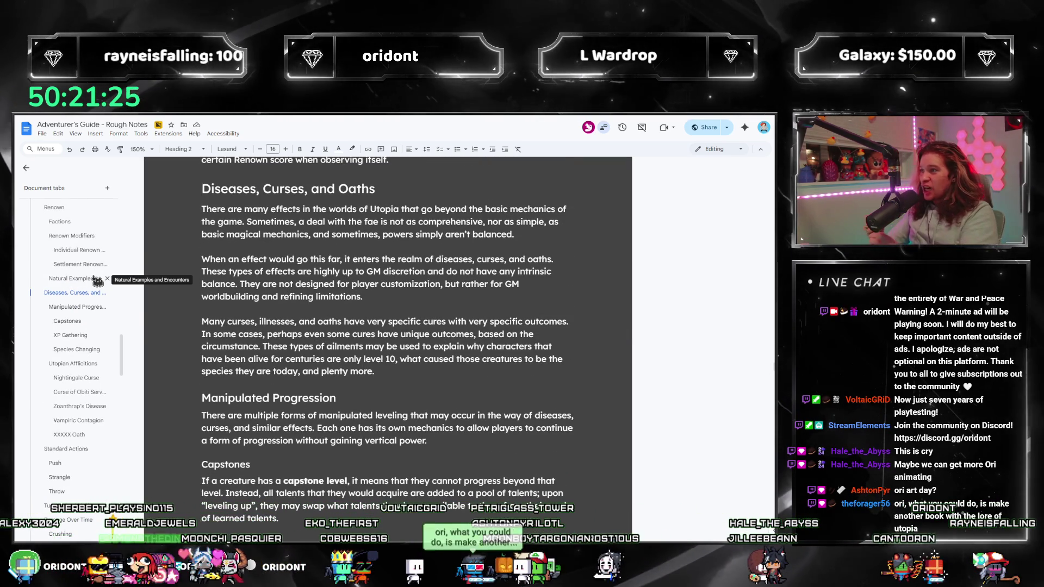
left_click(76, 279)
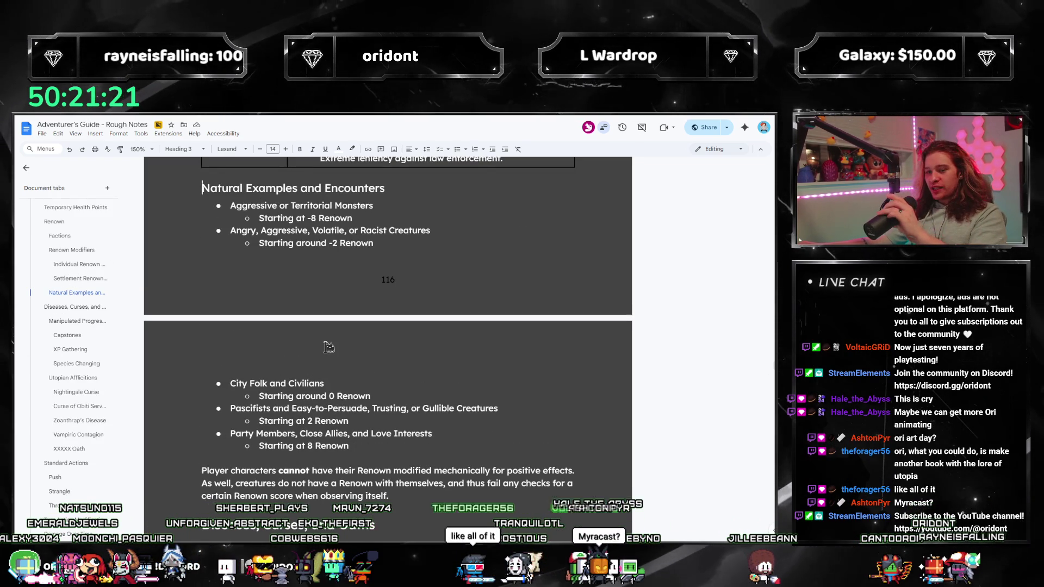
scroll(329, 348, "up", 3)
scroll(329, 347, "up", 3)
scroll(330, 348, "up", 3)
scroll(334, 350, "up", 3)
scroll(334, 350, "up", 3)
scroll(334, 350, "up", 3)
scroll(334, 350, "up", 3)
scroll(334, 349, "up", 3)
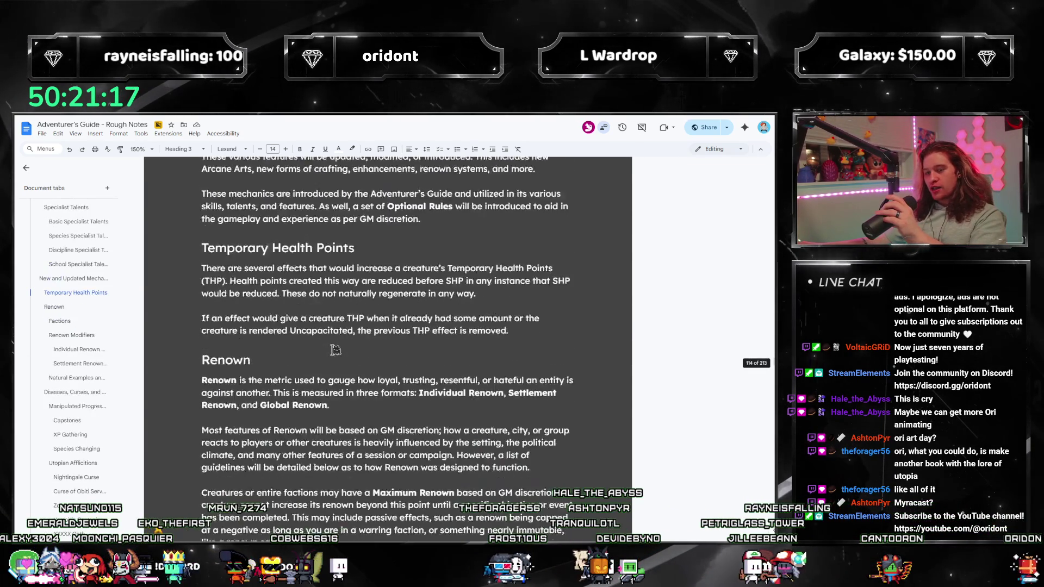
scroll(335, 350, "up", 3)
scroll(333, 350, "up", 2)
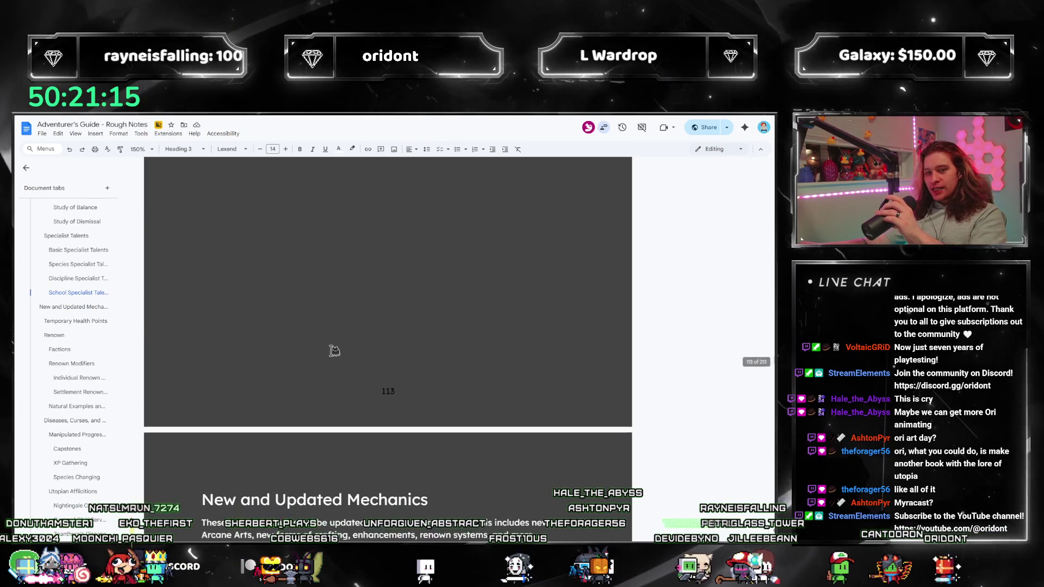
scroll(334, 350, "up", 3)
scroll(326, 367, "up", 3)
scroll(310, 383, "up", 3)
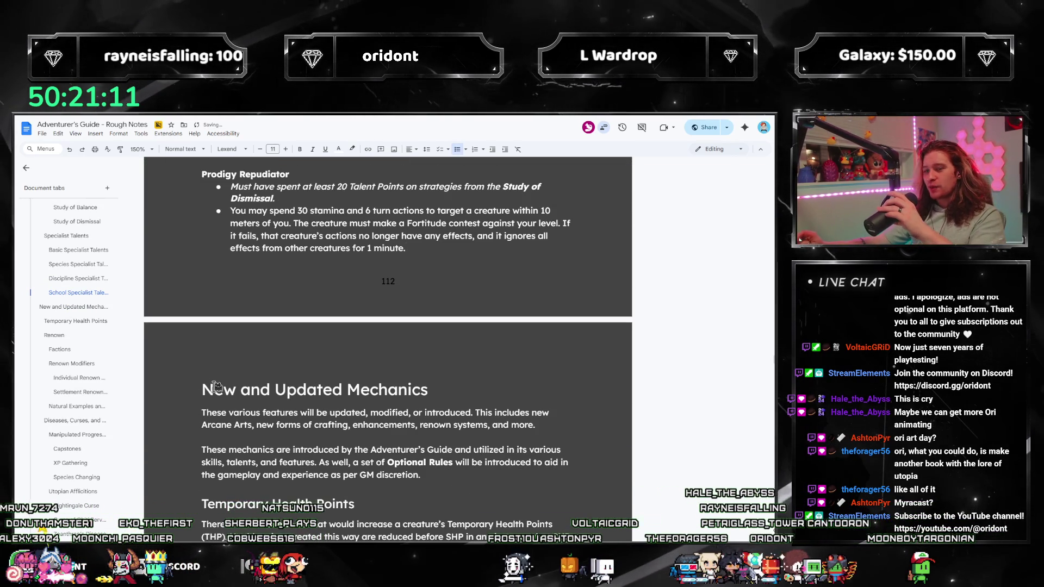
scroll(216, 386, "up", 2)
scroll(216, 387, "up", 2)
scroll(216, 387, "up", 3)
scroll(215, 387, "up", 4)
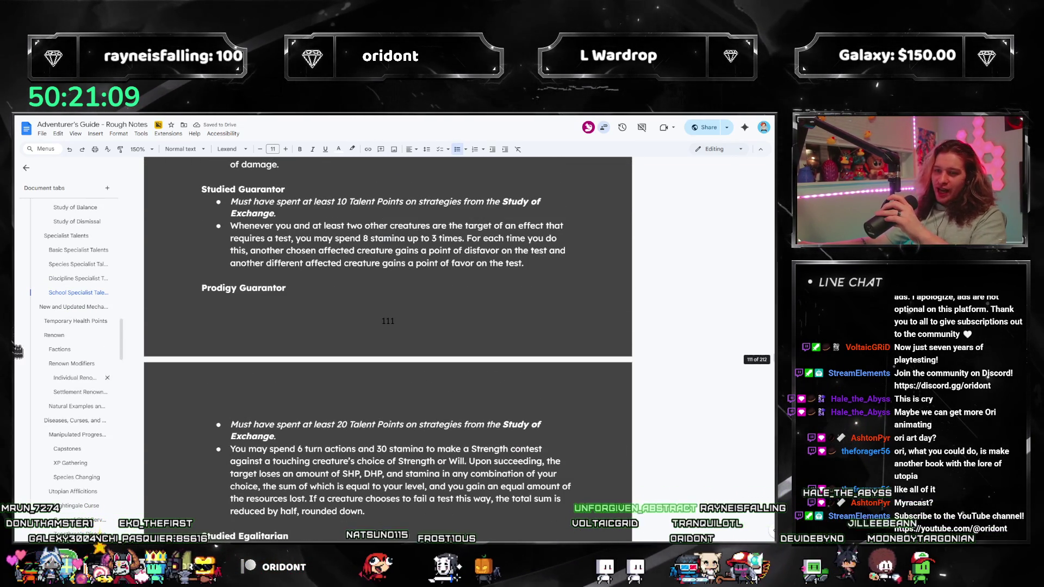
left_click(71, 367)
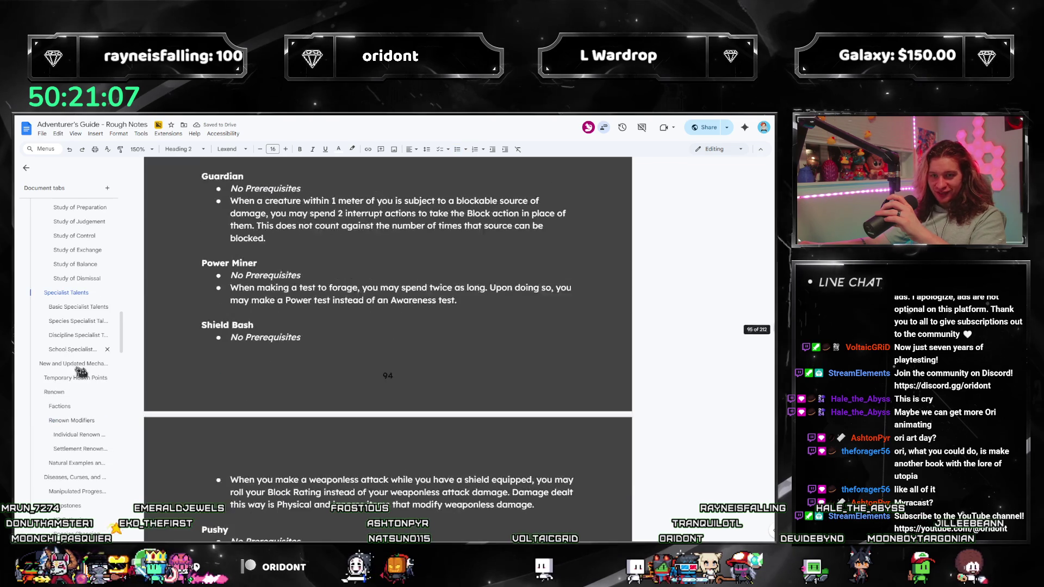
scroll(245, 391, "up", 1)
scroll(279, 400, "up", 2)
scroll(279, 400, "up", 3)
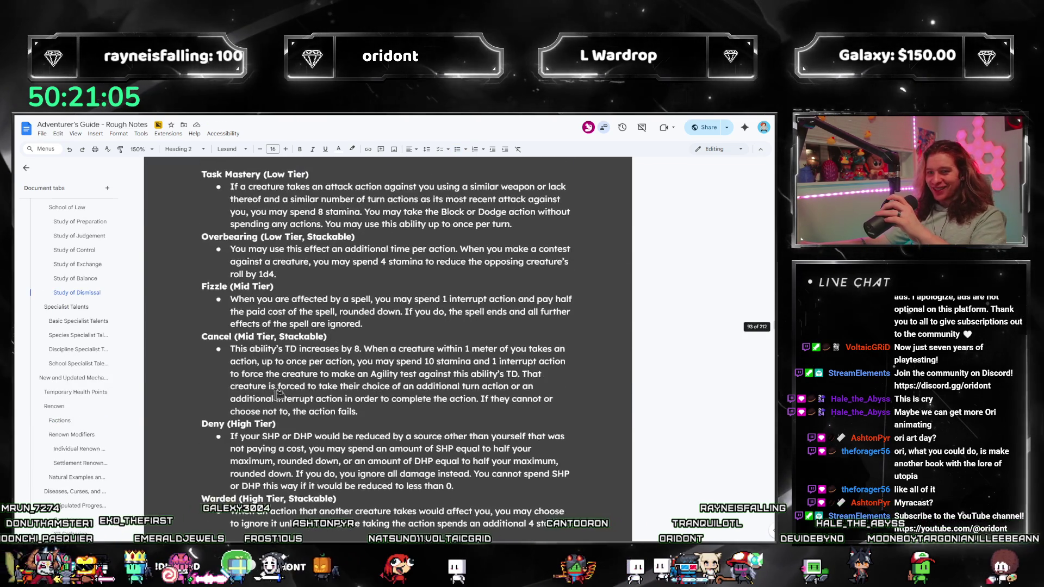
scroll(279, 398, "up", 2)
scroll(279, 395, "up", 1)
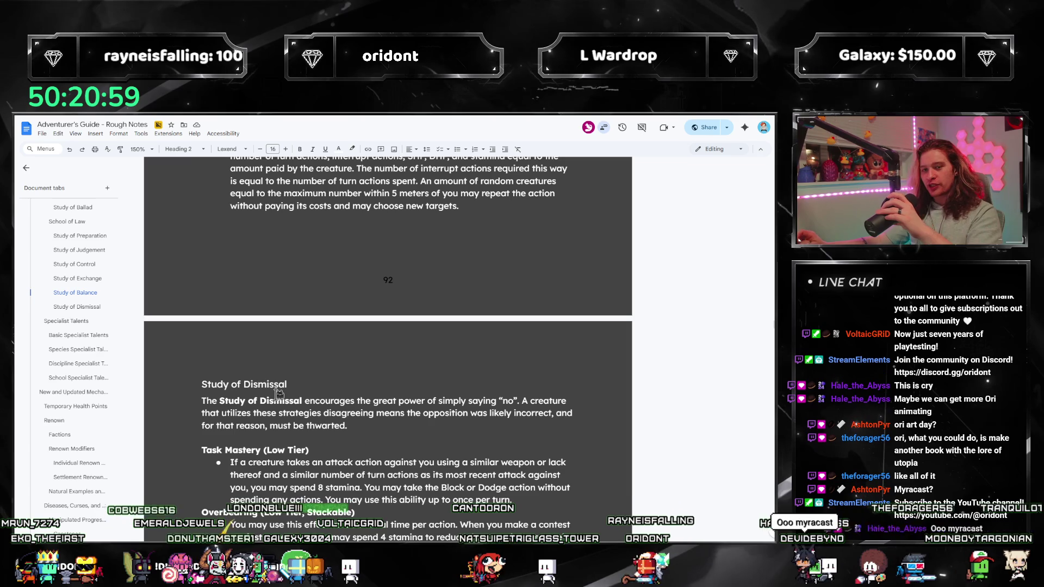
scroll(285, 393, "up", 5)
scroll(285, 392, "up", 3)
scroll(287, 394, "up", 5)
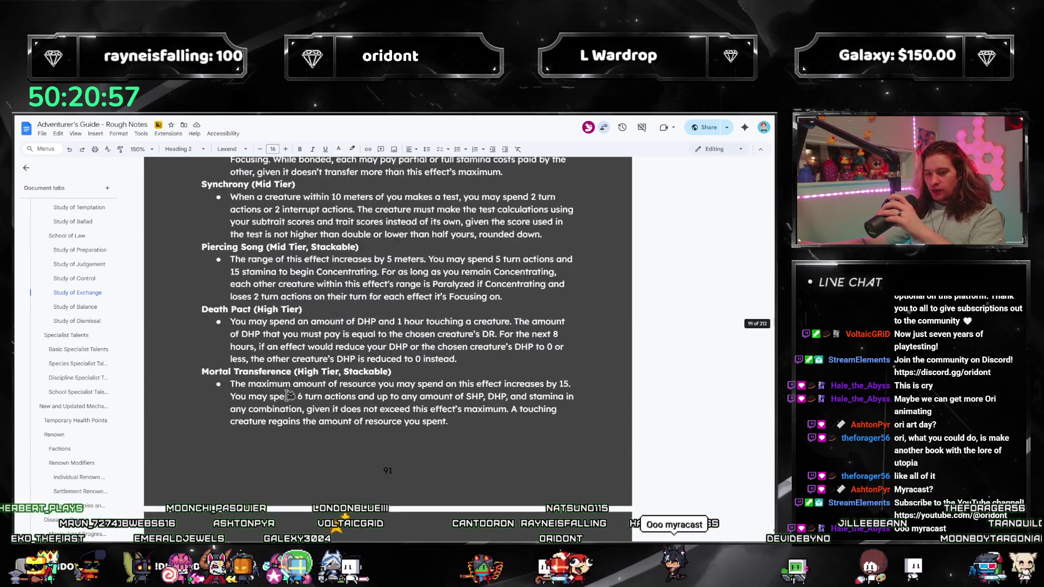
scroll(290, 394, "up", 5)
scroll(290, 394, "up", 2)
left_click(55, 238)
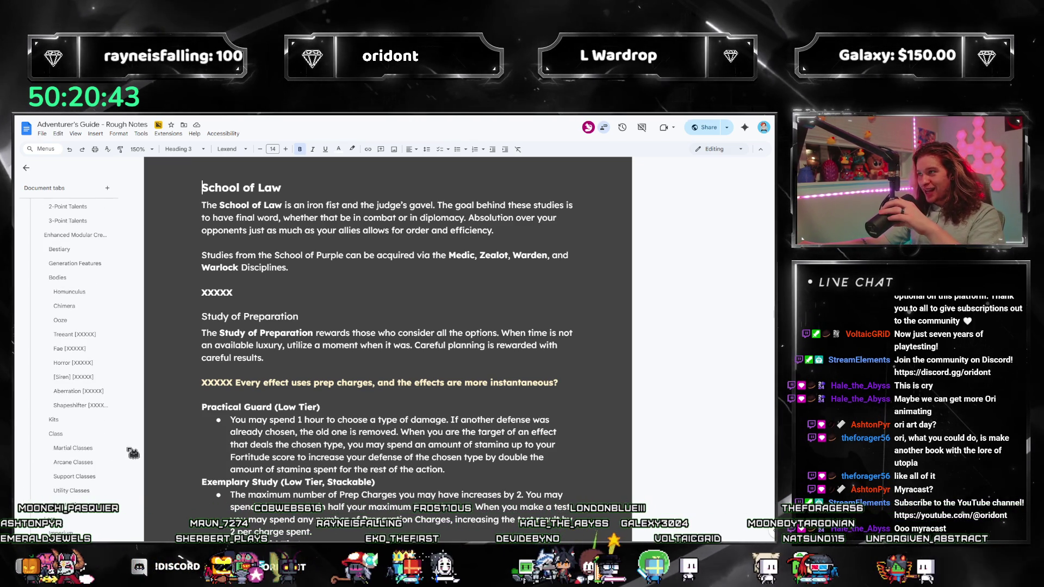
Visit Class and Martial Classes, then flip through the species tabs from Sectlings to Shapeshifter.
left_click(61, 436)
scroll(37, 363, "up", 5)
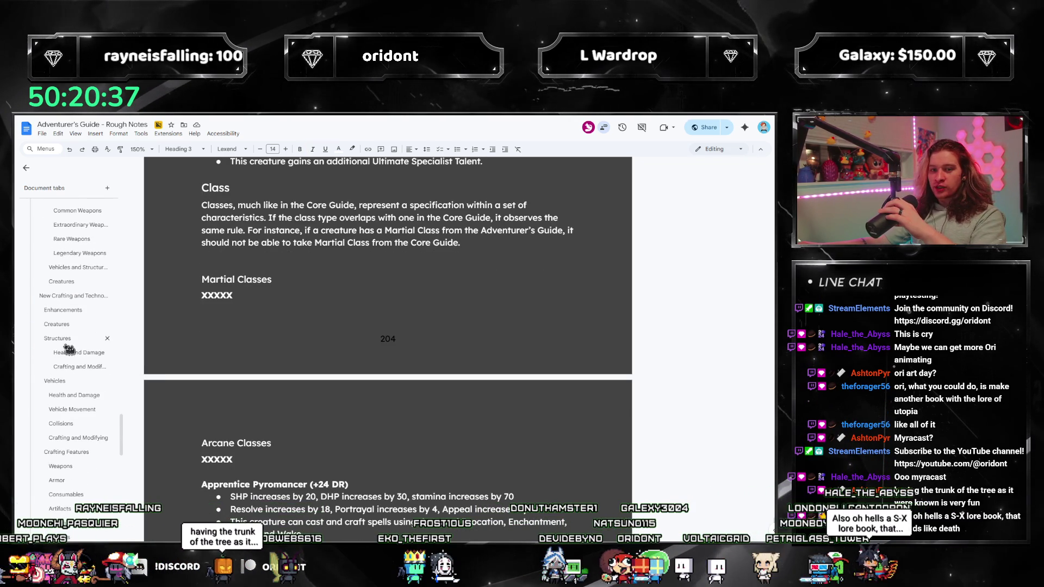
scroll(68, 349, "down", 10)
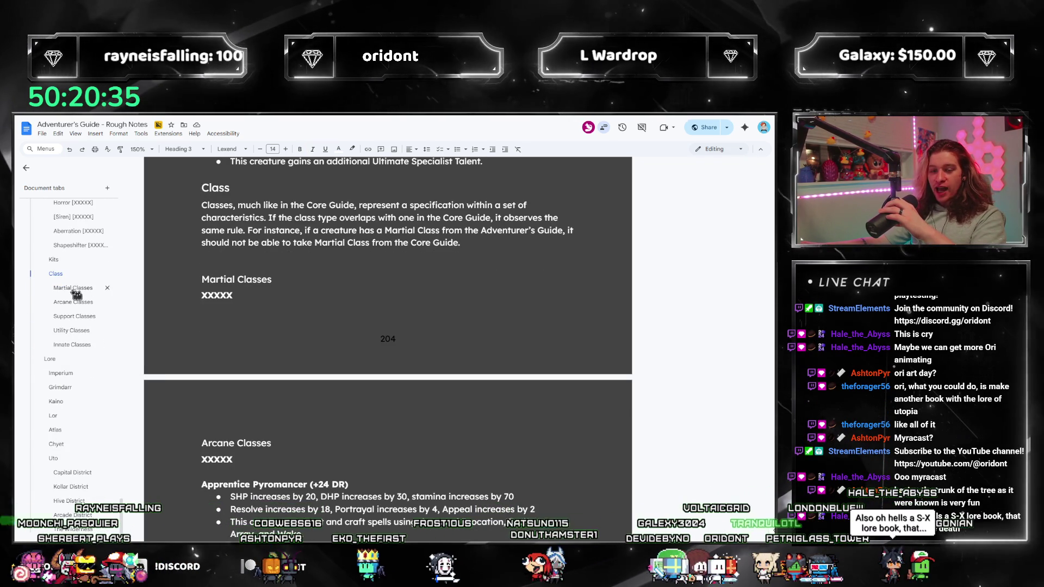
left_click(73, 288)
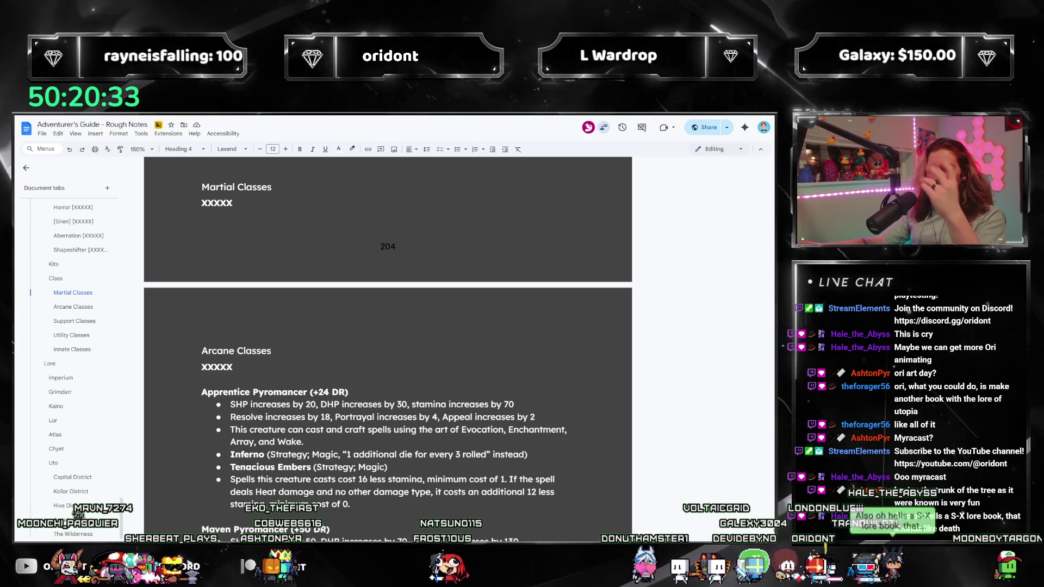
scroll(112, 498, "up", 3)
left_click_drag(126, 485, 136, 212)
scroll(81, 320, "down", 1)
left_click(81, 318)
scroll(237, 360, "down", 3)
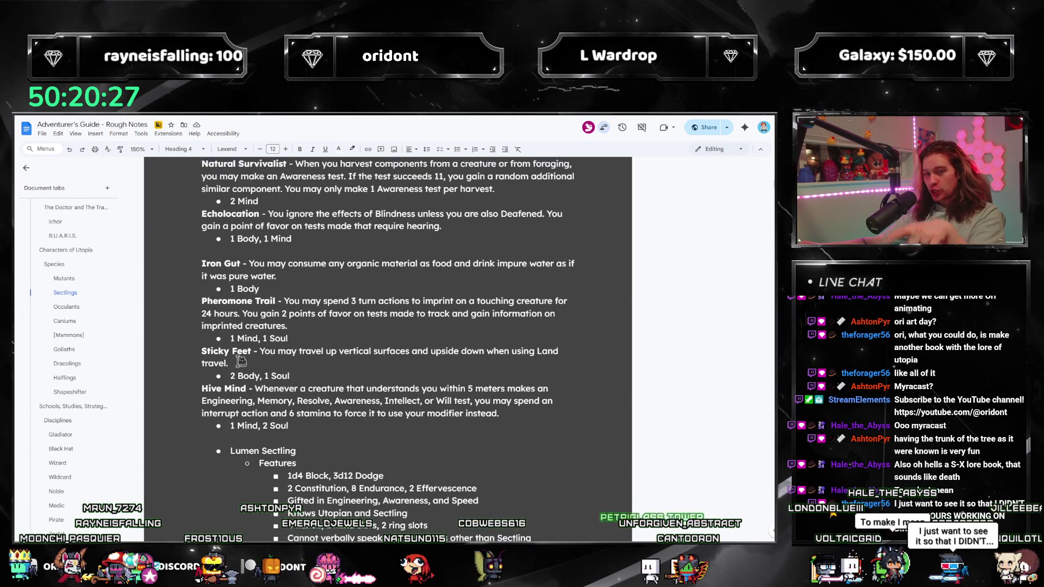
left_click(66, 306)
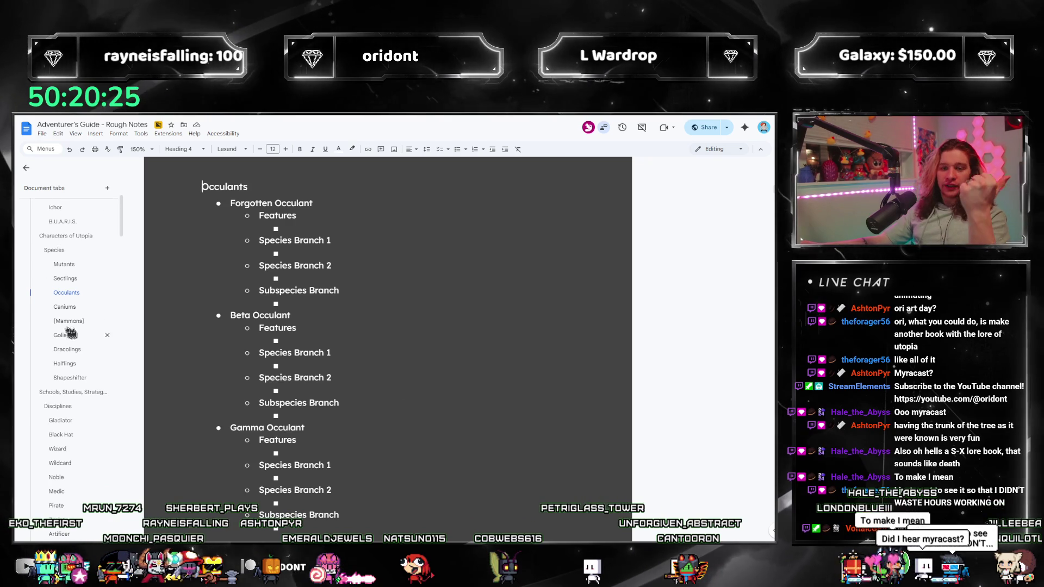
left_click(82, 307)
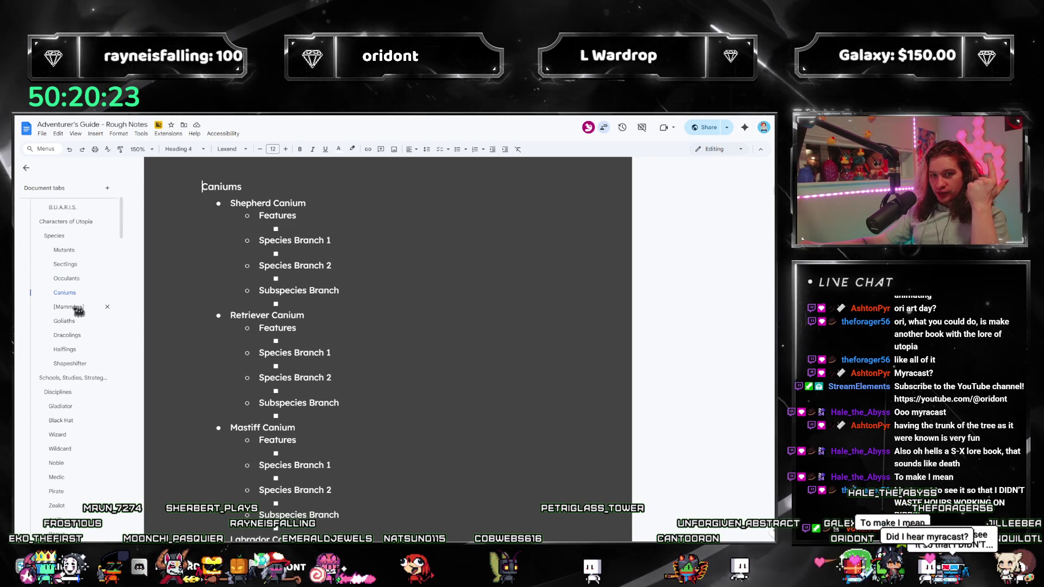
left_click(69, 307)
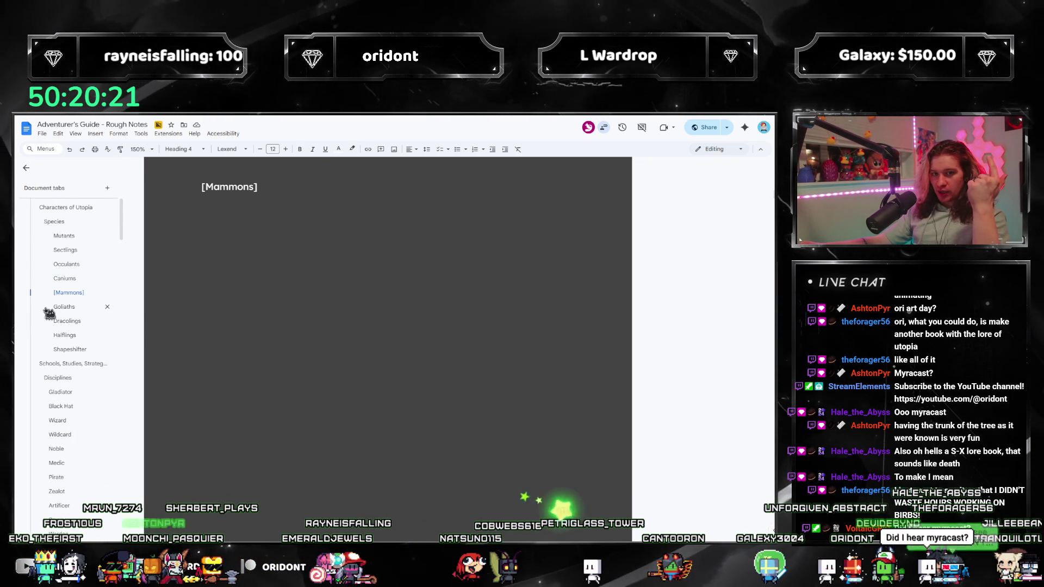
left_click(59, 309)
left_click(59, 308)
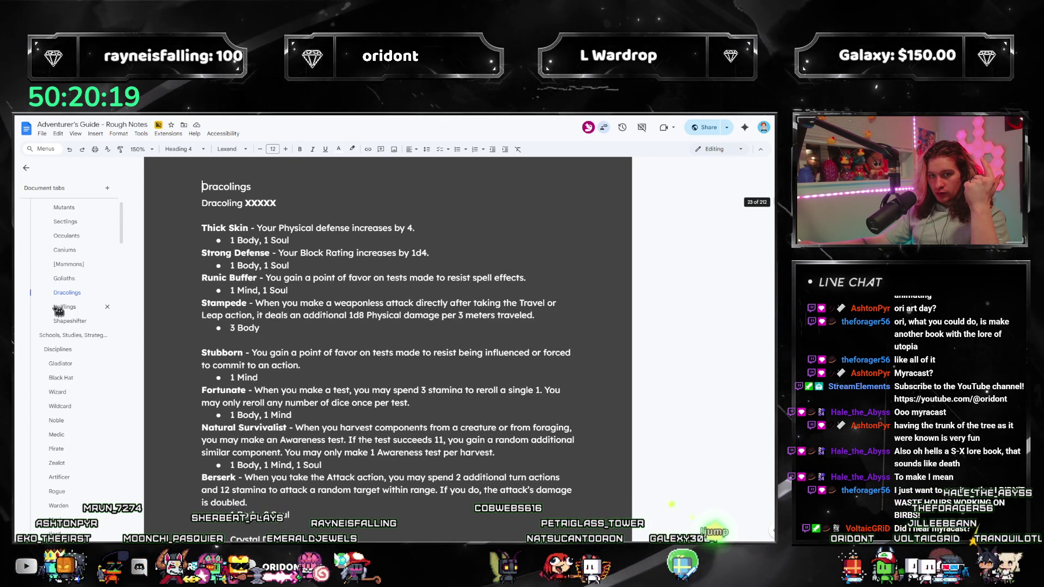
left_click(64, 307)
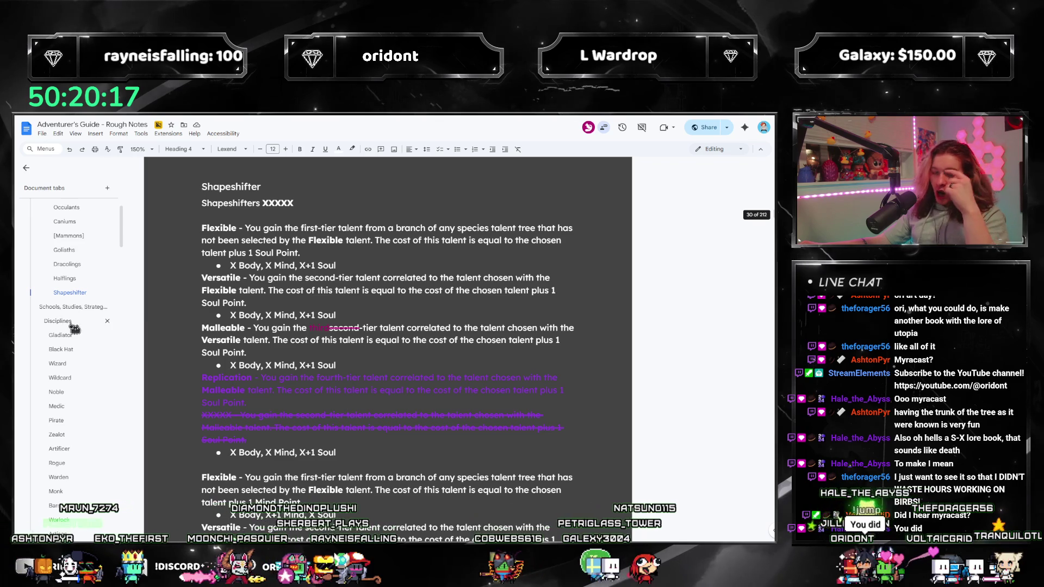
scroll(82, 293, "up", 2)
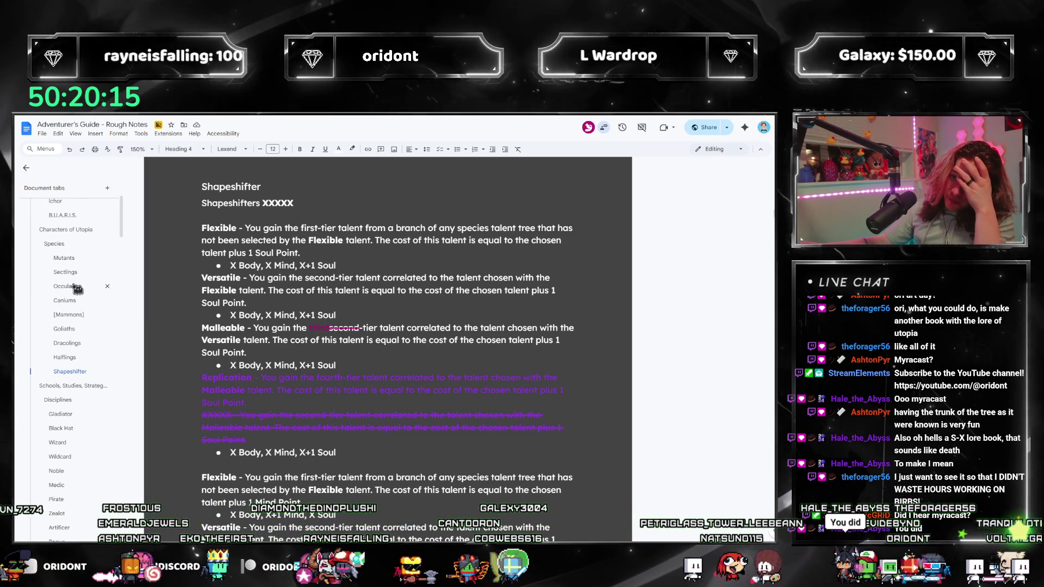
Revisit Occulants, Caniums and Mammons, then bring up the Disciplines section under Schools, Studies, Strategies.
left_click(73, 287)
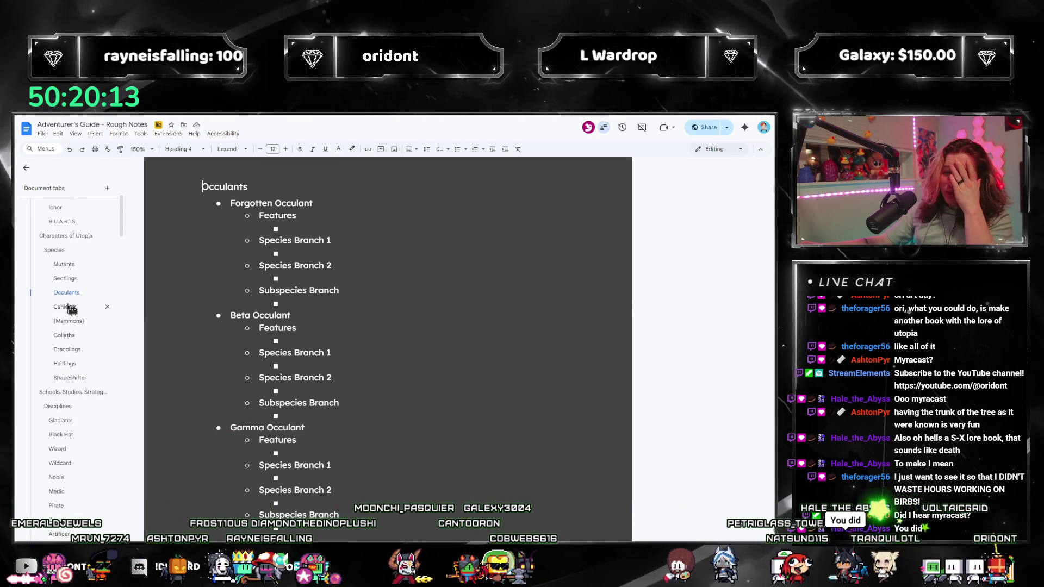
left_click(71, 307)
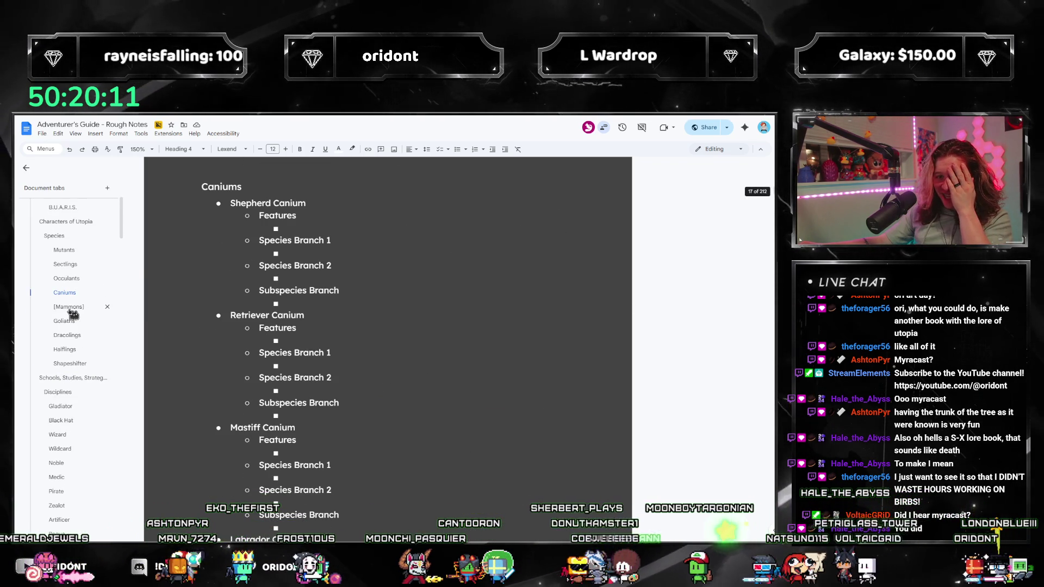
left_click(60, 294)
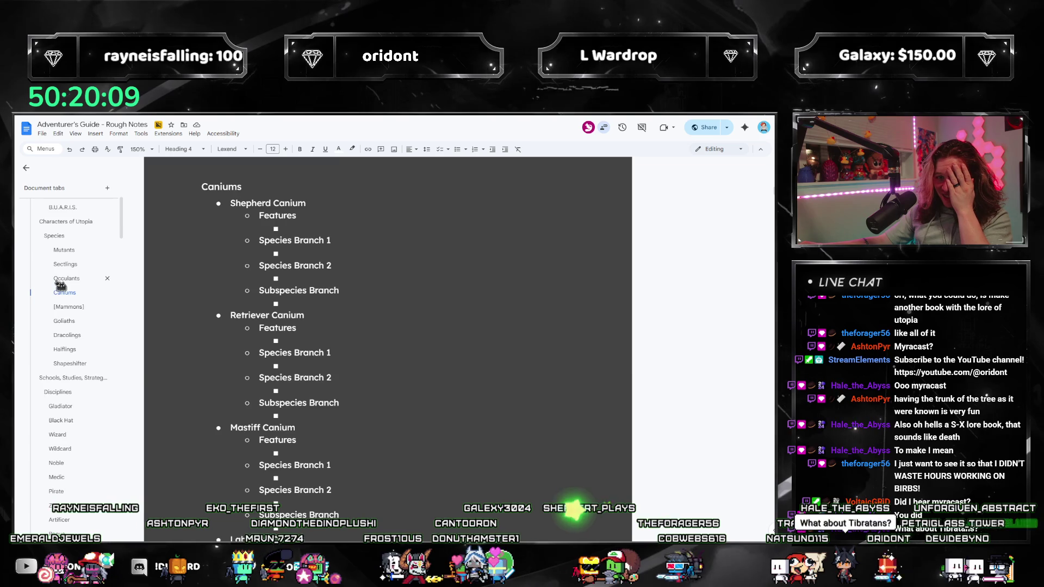
left_click(65, 307)
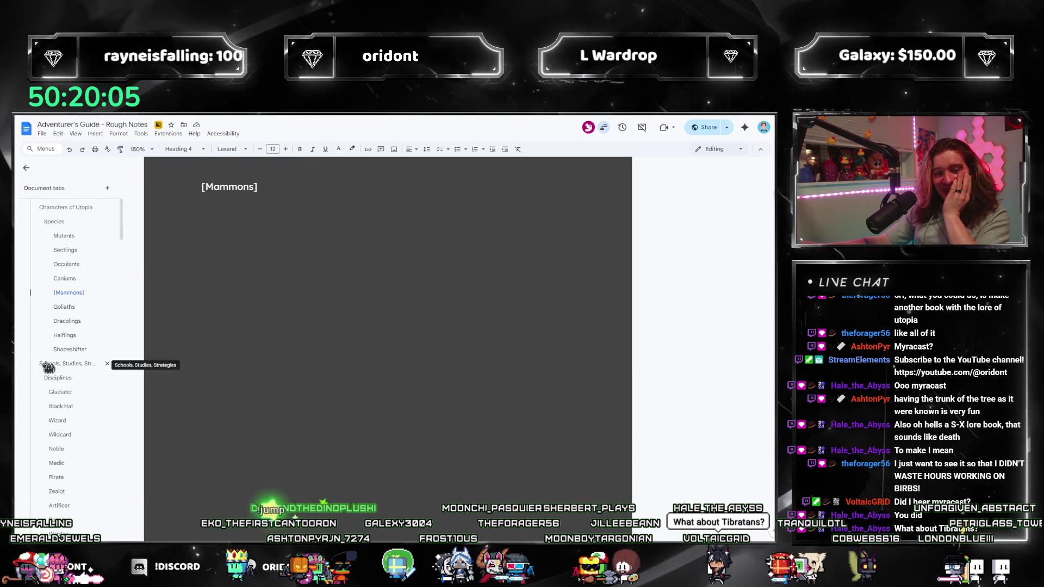
left_click(52, 363)
left_click(51, 334)
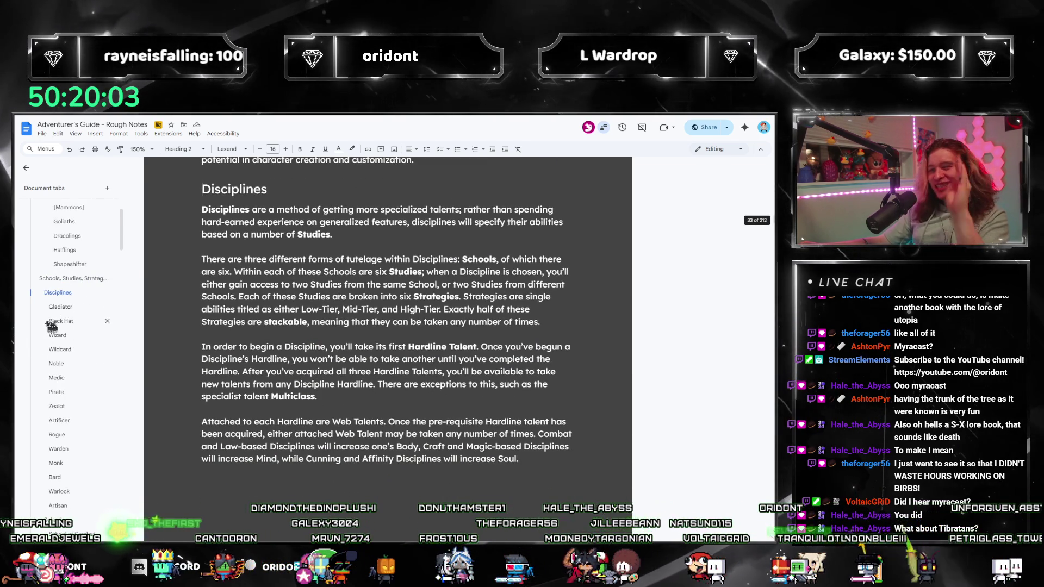
Review Warlock, Schools and the Study of Locomotion talents, then land on Study of Architecture.
left_click(59, 491)
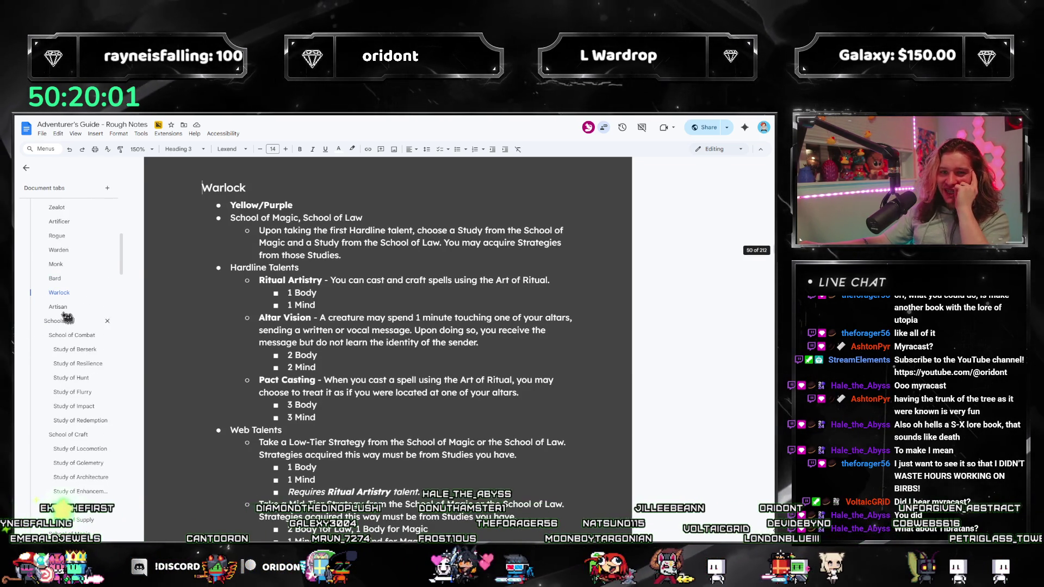
left_click(70, 322)
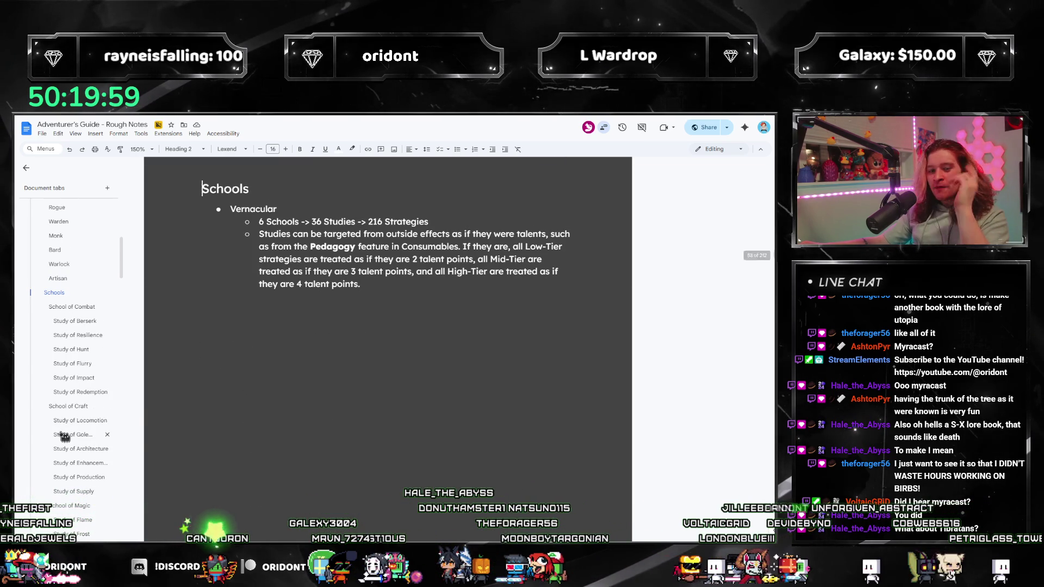
left_click(64, 435)
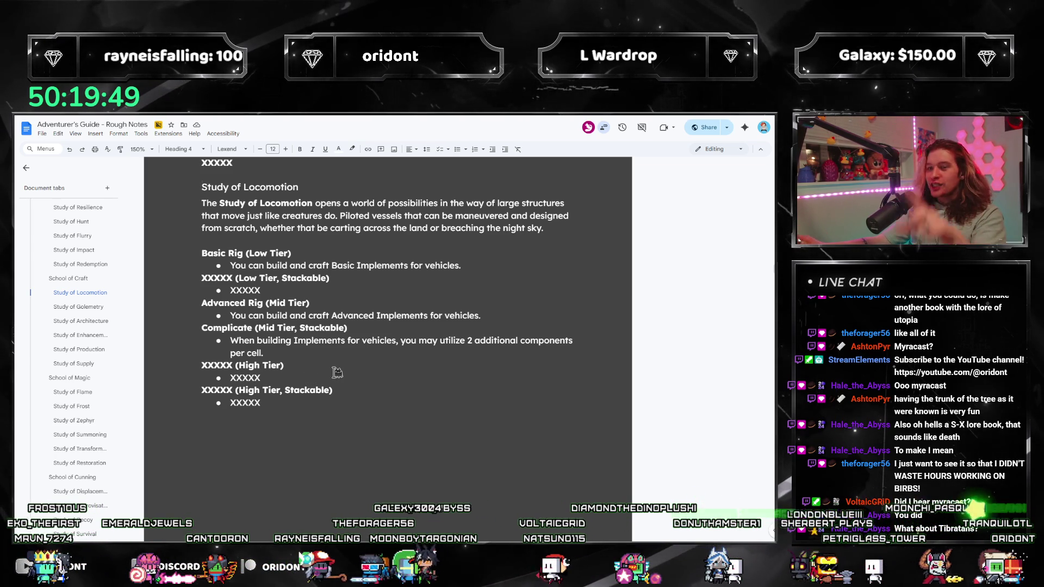
scroll(426, 330, "up", 1)
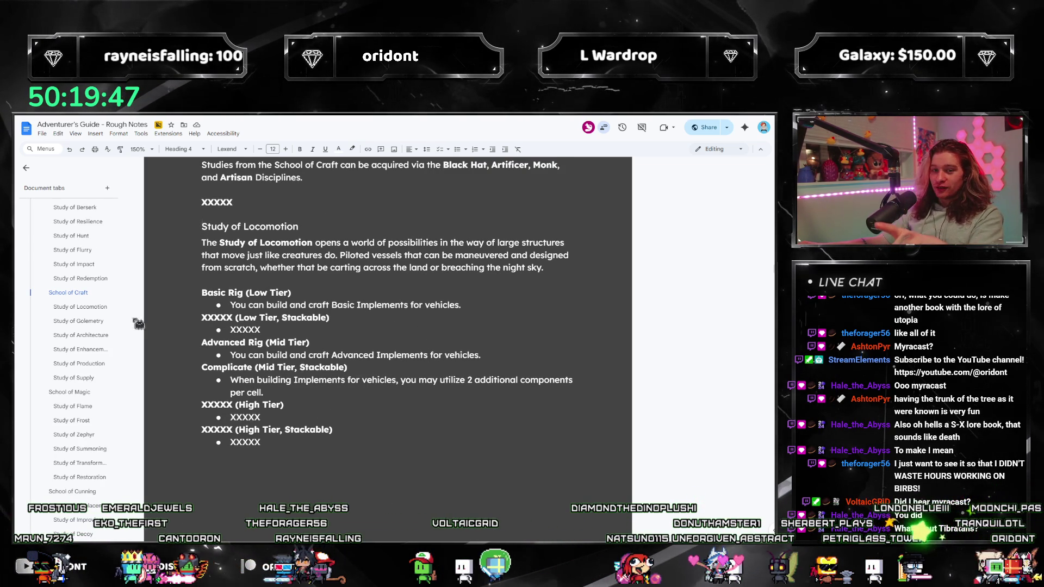
left_click_drag(202, 317, 261, 442)
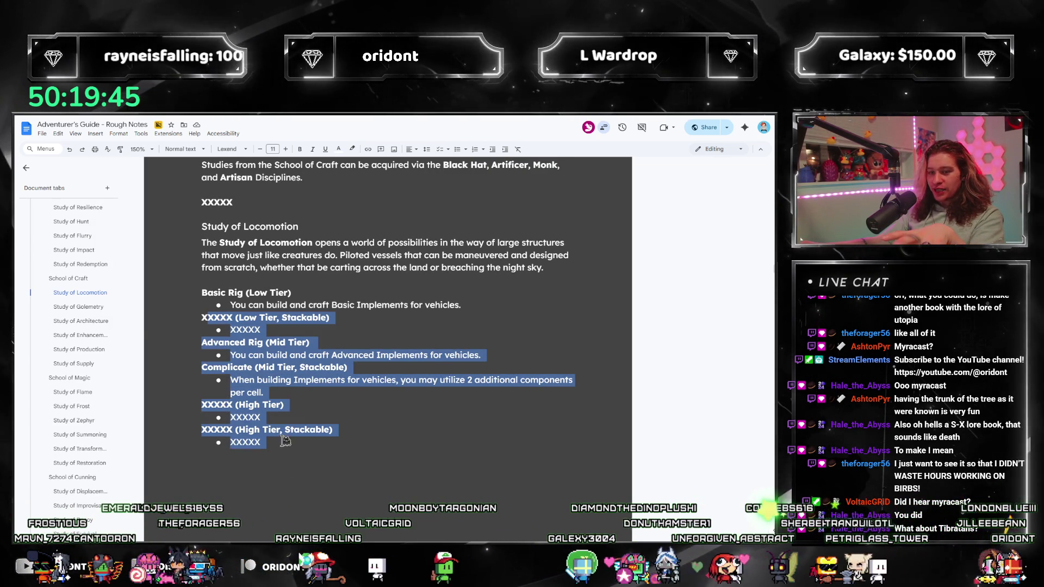
left_click(261, 441)
left_click(80, 321)
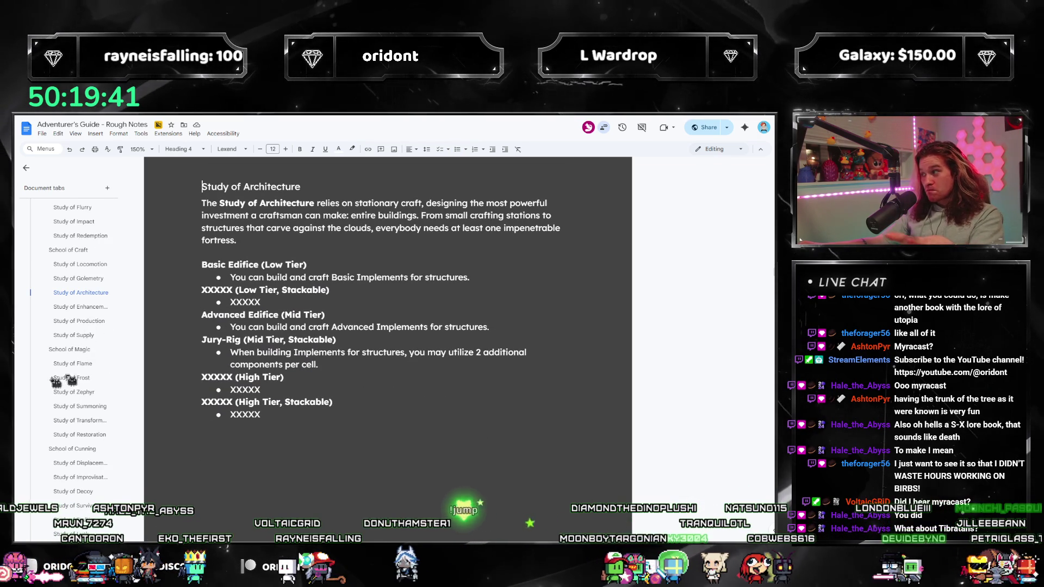
scroll(99, 425, "down", 3)
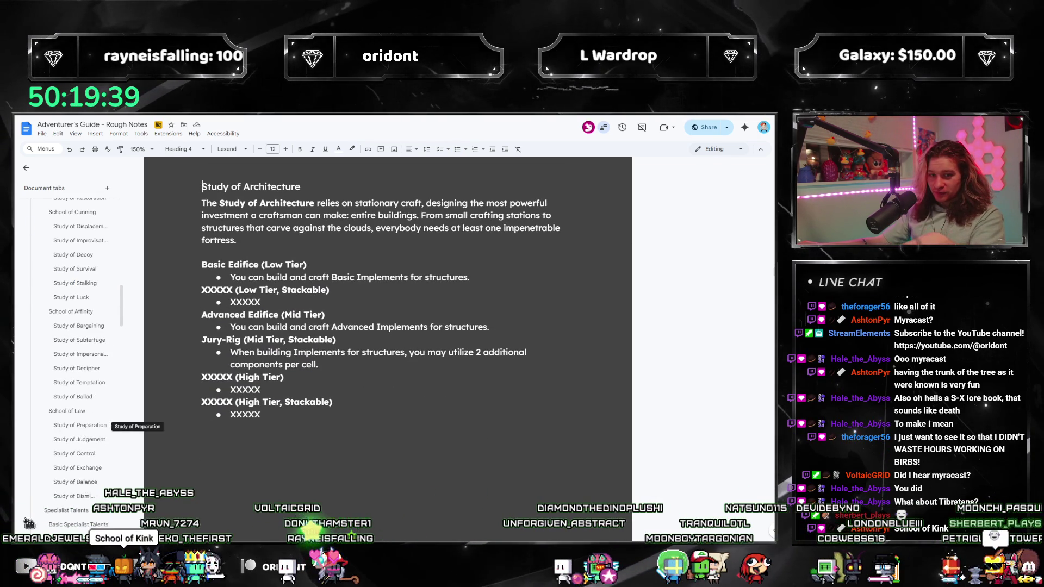
Pass Study of Preparation, Study of Control, Specialist Talents and Temporary Health Points, then place the cursor in the Renown Modifiers paragraph.
left_click(74, 426)
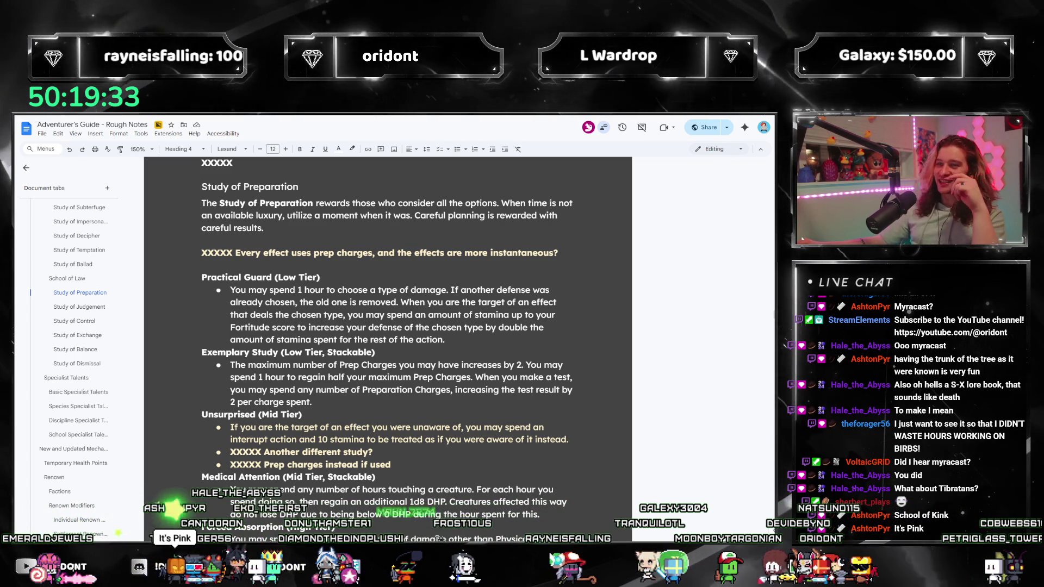
left_click(74, 322)
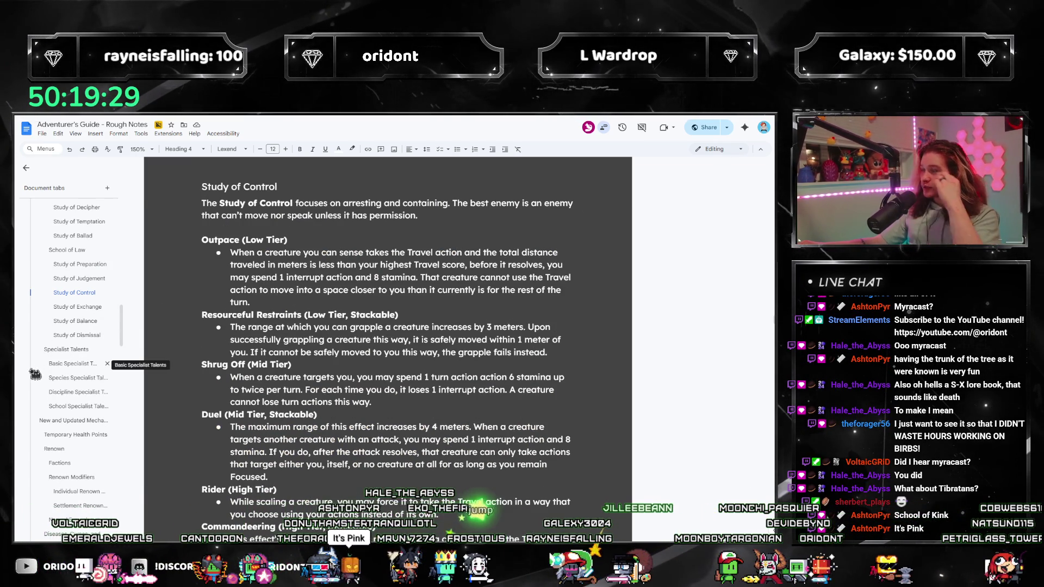
left_click(67, 351)
scroll(571, 407, "down", 5)
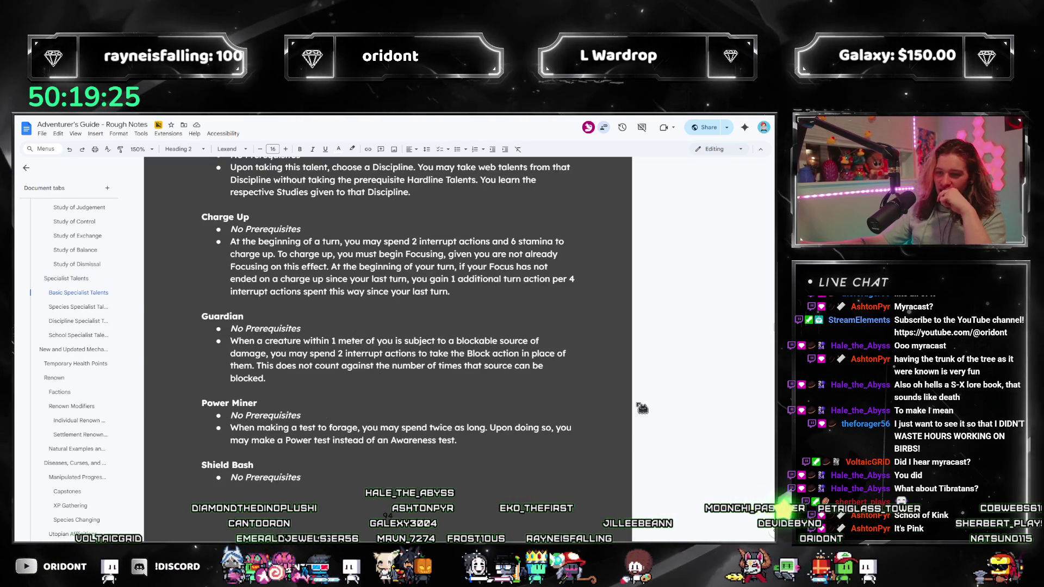
scroll(625, 437, "down", 5)
scroll(625, 438, "down", 5)
scroll(625, 437, "down", 3)
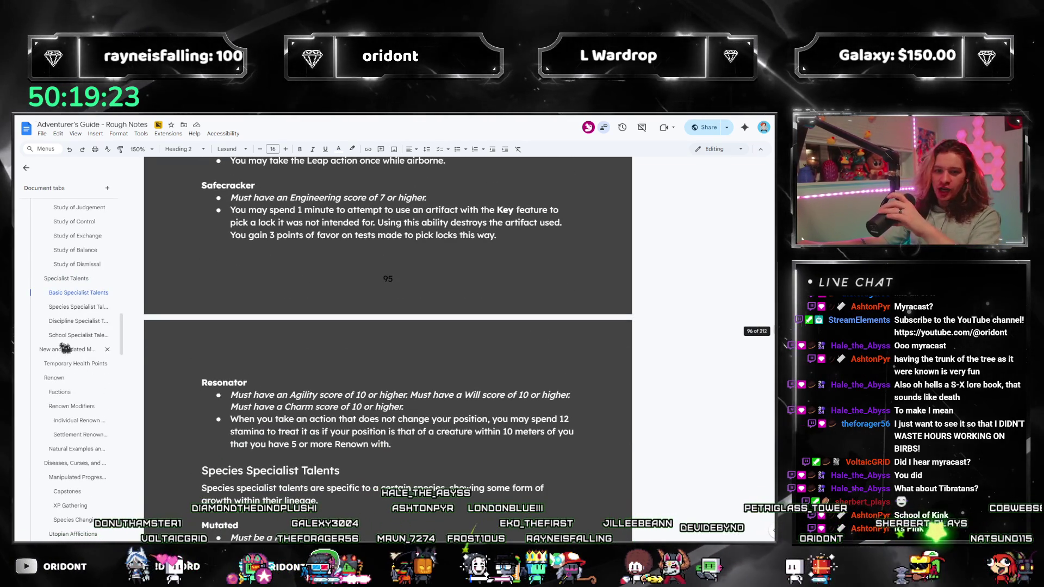
left_click(69, 348)
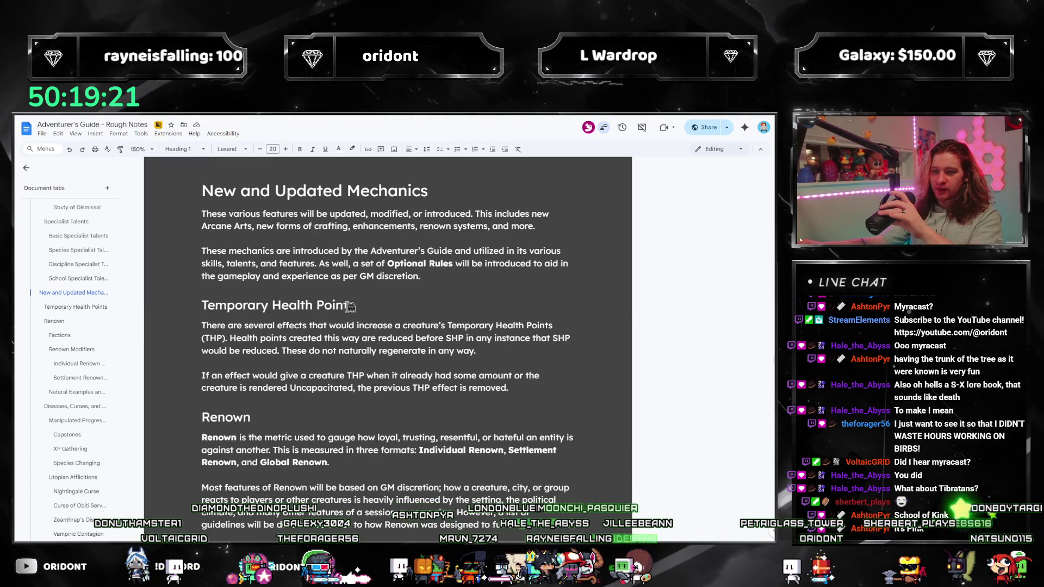
scroll(259, 360, "down", 2)
scroll(260, 359, "down", 2)
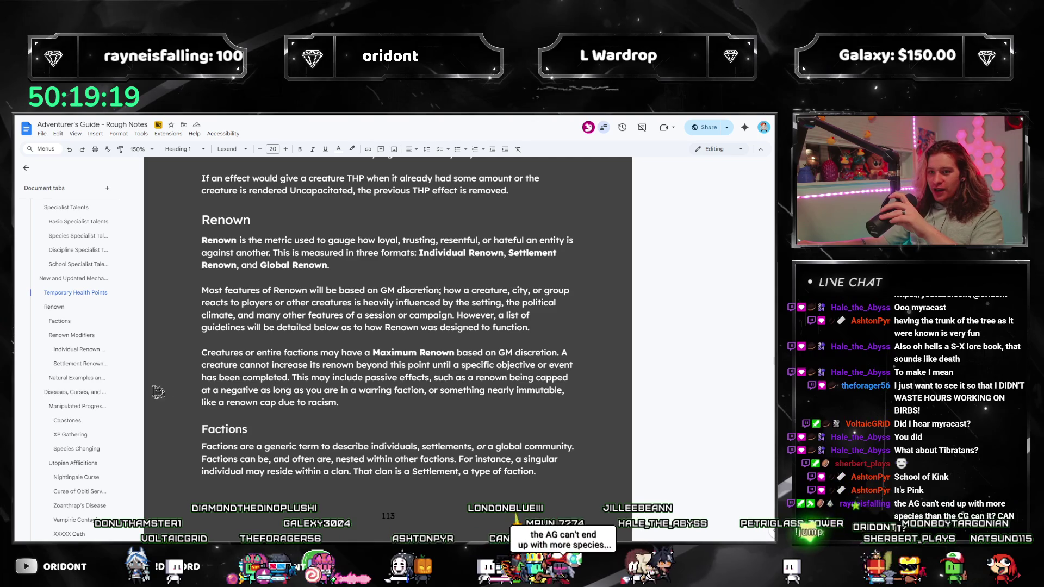
left_click(73, 292)
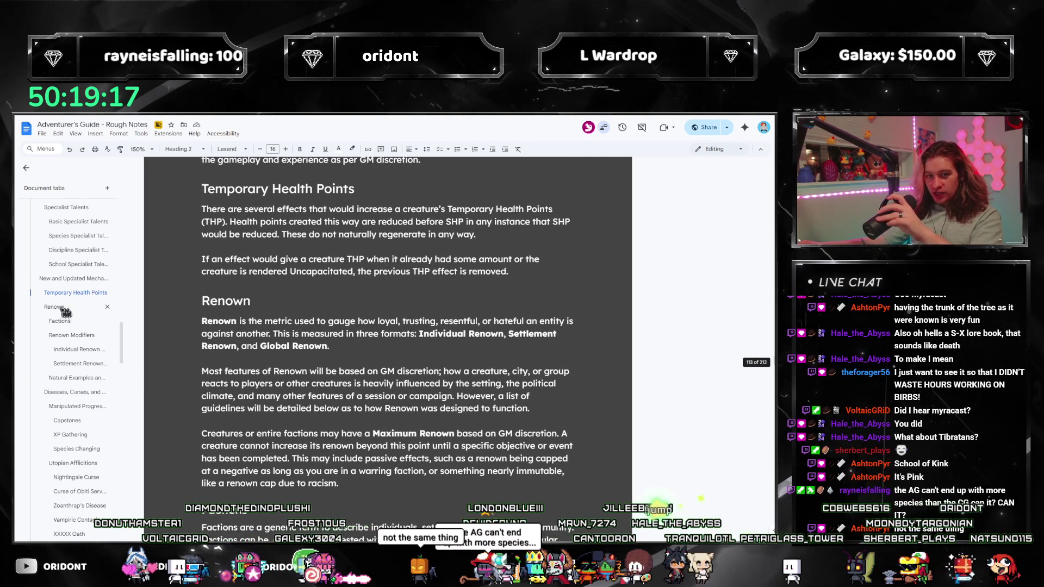
scroll(65, 312, "down", 3)
scroll(62, 323, "down", 3)
scroll(57, 330, "down", 3)
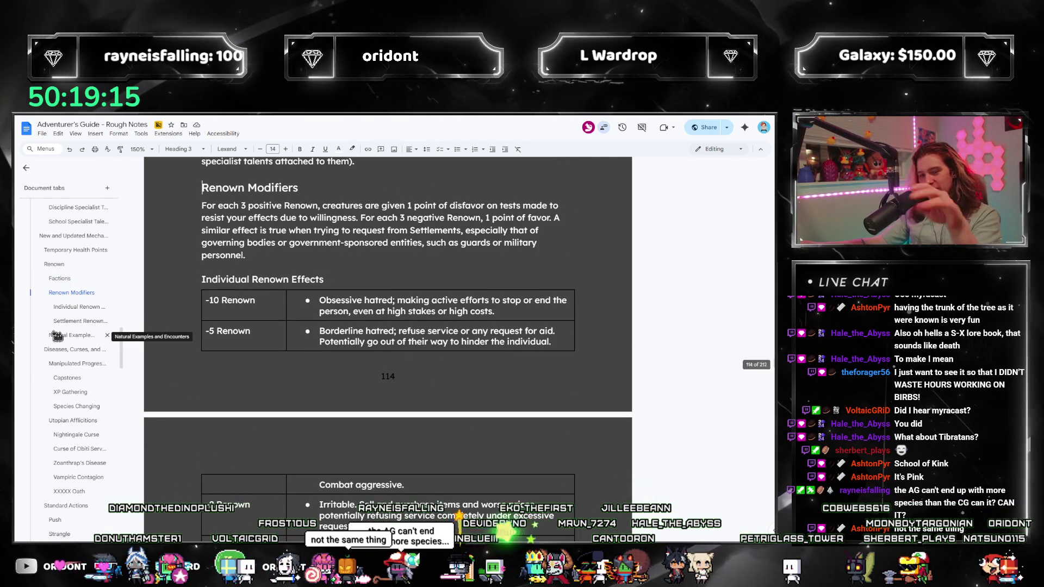
left_click(318, 243)
scroll(435, 362, "up", 1)
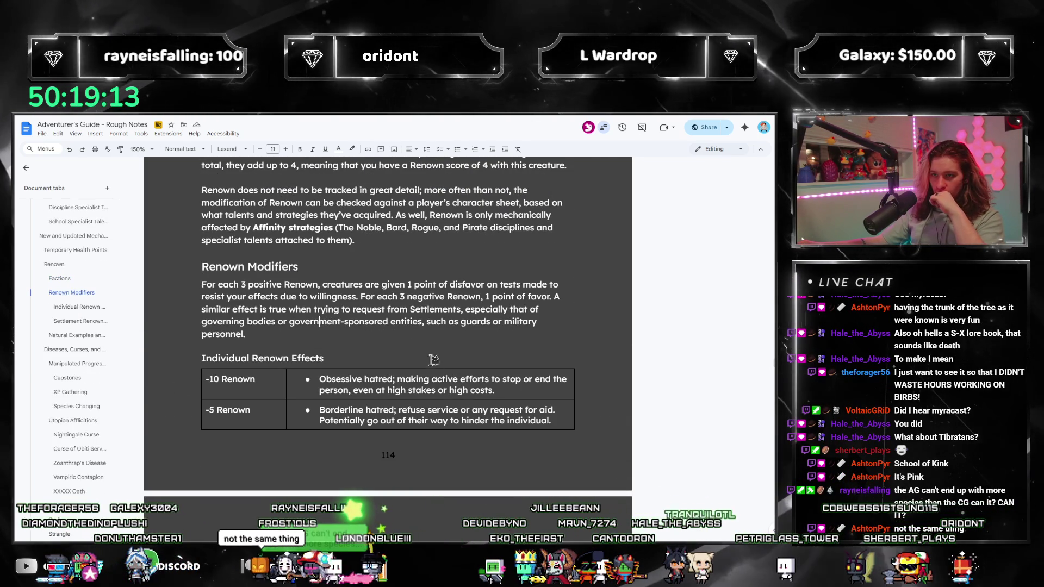
left_click(238, 285)
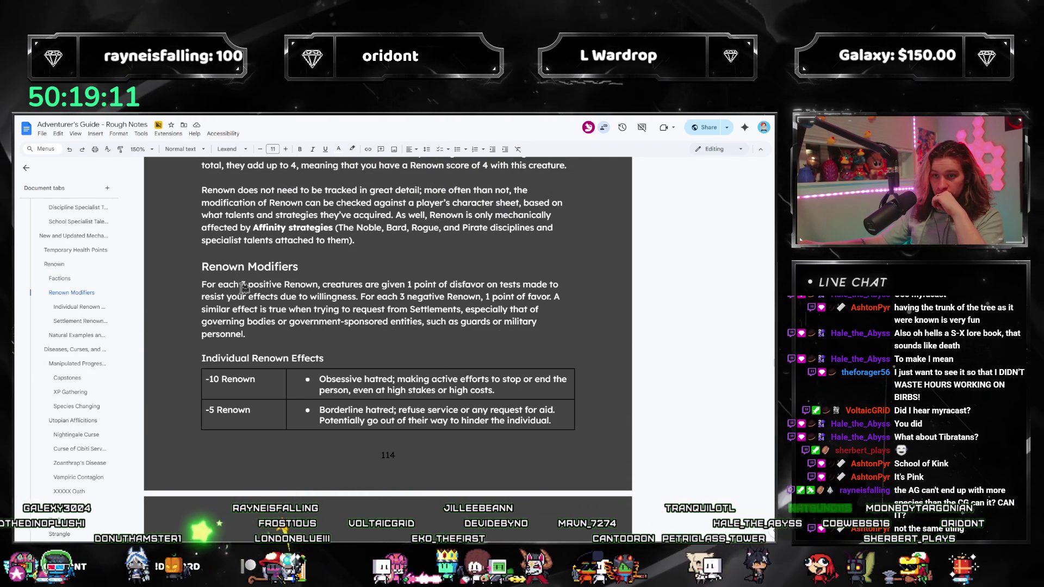
Start a new blank line above 'For each 3 positive Renown' in Renown Modifiers.
left_click_drag(219, 285, 314, 285)
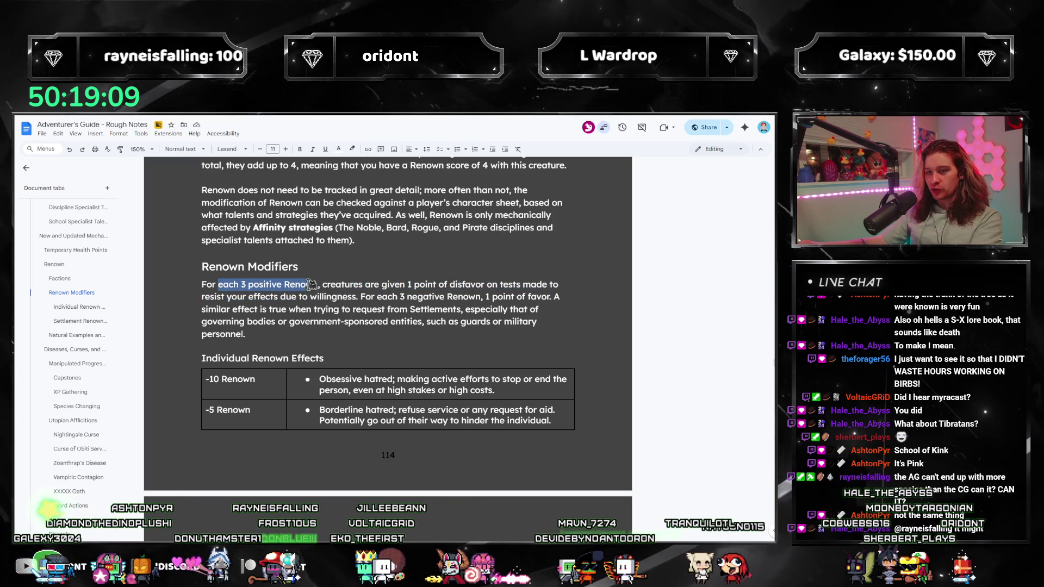
left_click(200, 285, "shift")
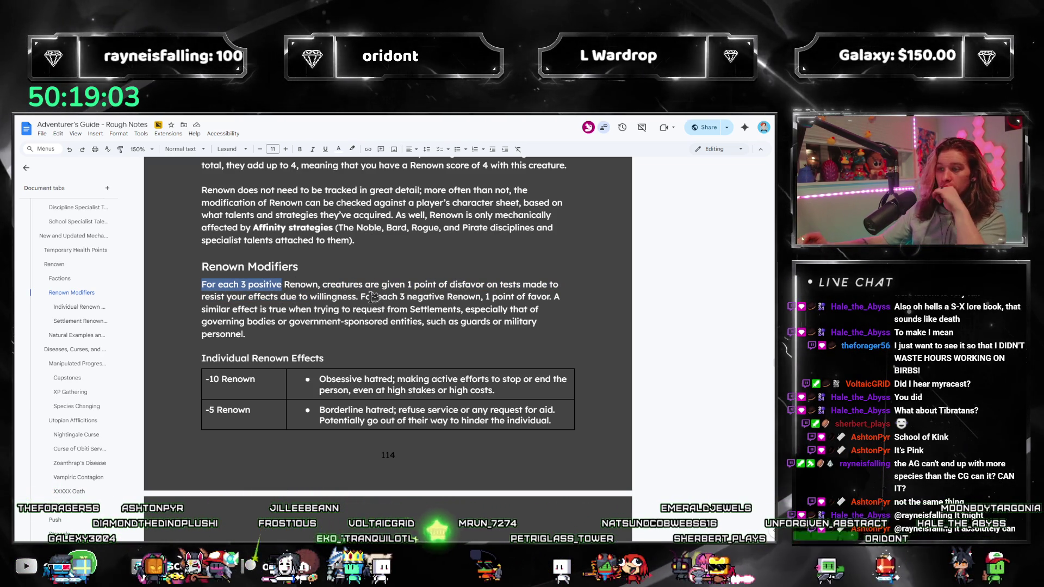
left_click(318, 297)
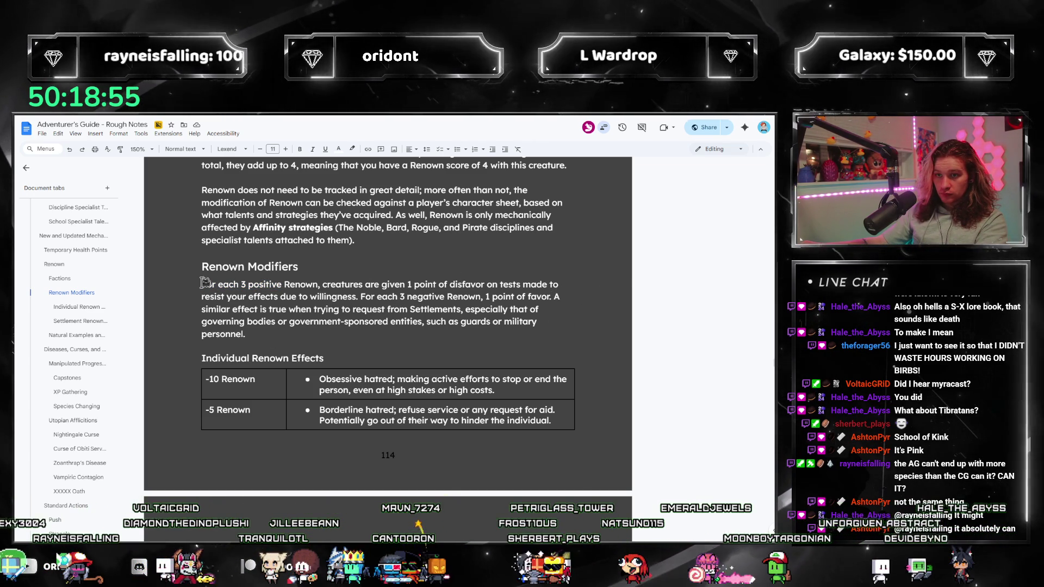
left_click_drag(201, 284, 318, 285)
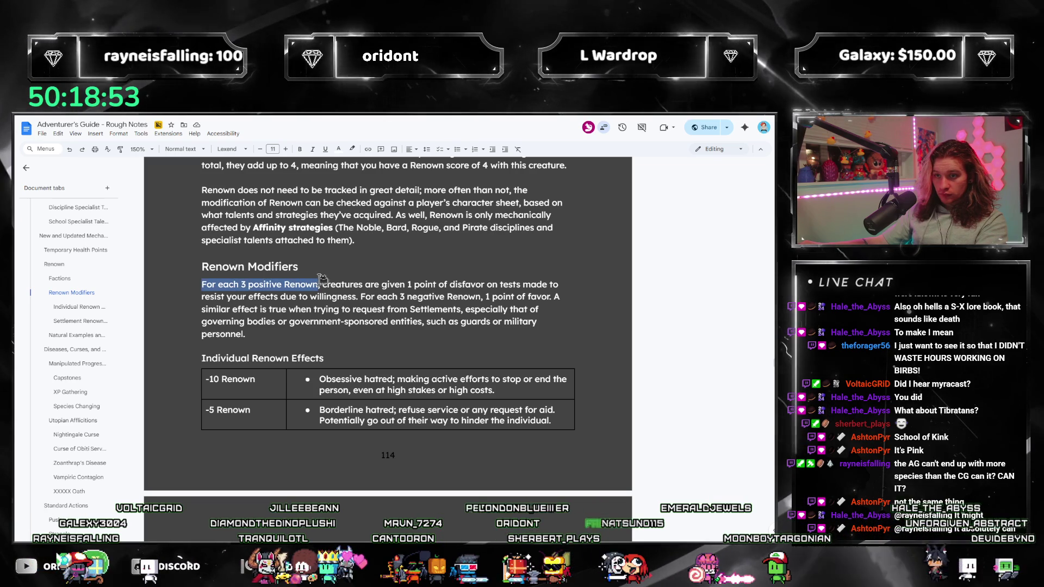
left_click(205, 283)
key("Return")
type("As your Renown")
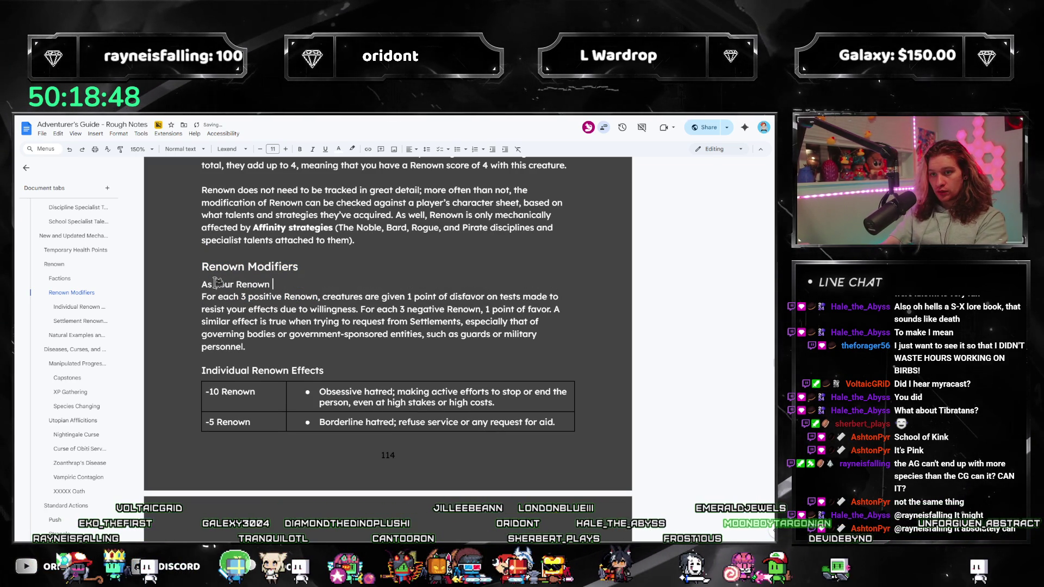
type("with othe rcre")
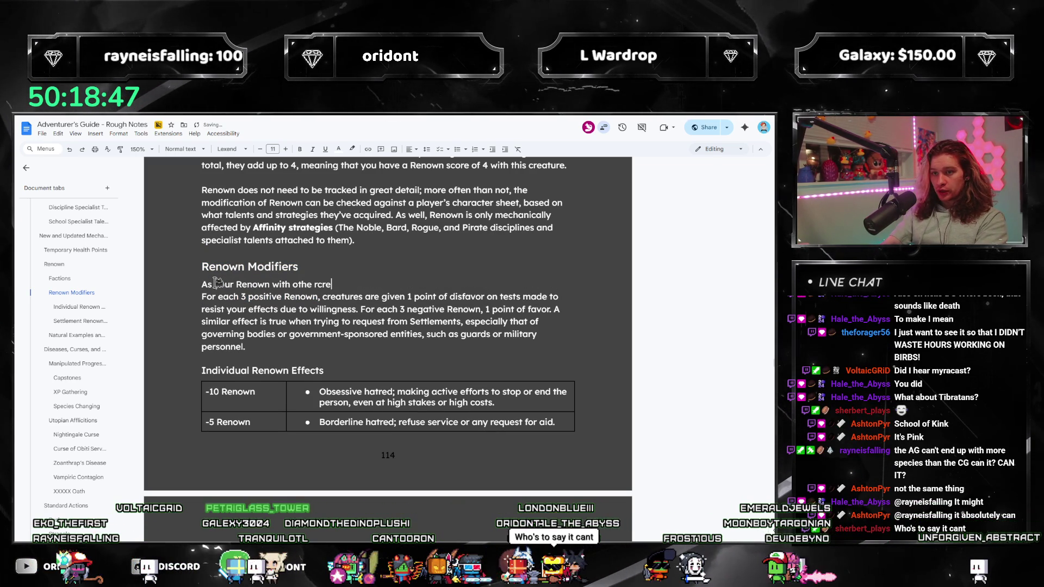
Write the intro sentence about cultural and mechanical benefits as Renown changes, fixing typos along the way.
key("BackSpace")
key("BackSpace")
key("BackSpace")
key("BackSpace")
key("BackSpace")
type("r creatu")
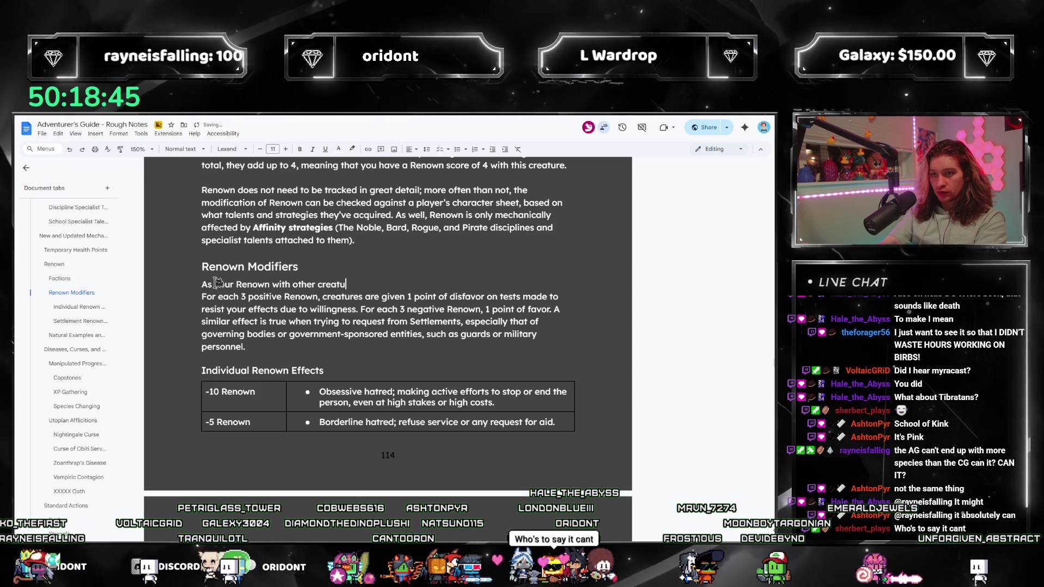
type("res and factions rise and fall, you’ll gai")
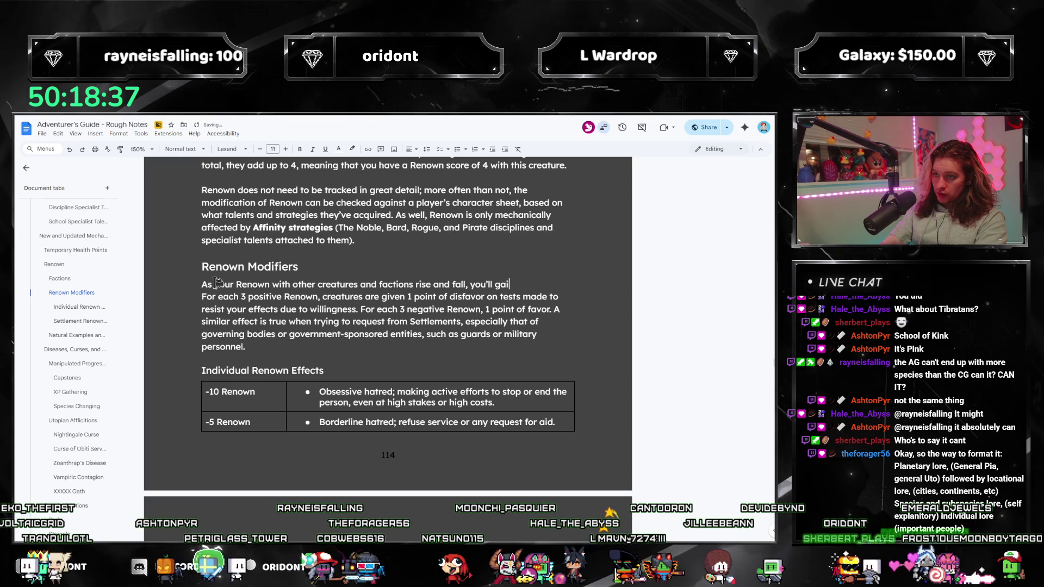
type("n benefi")
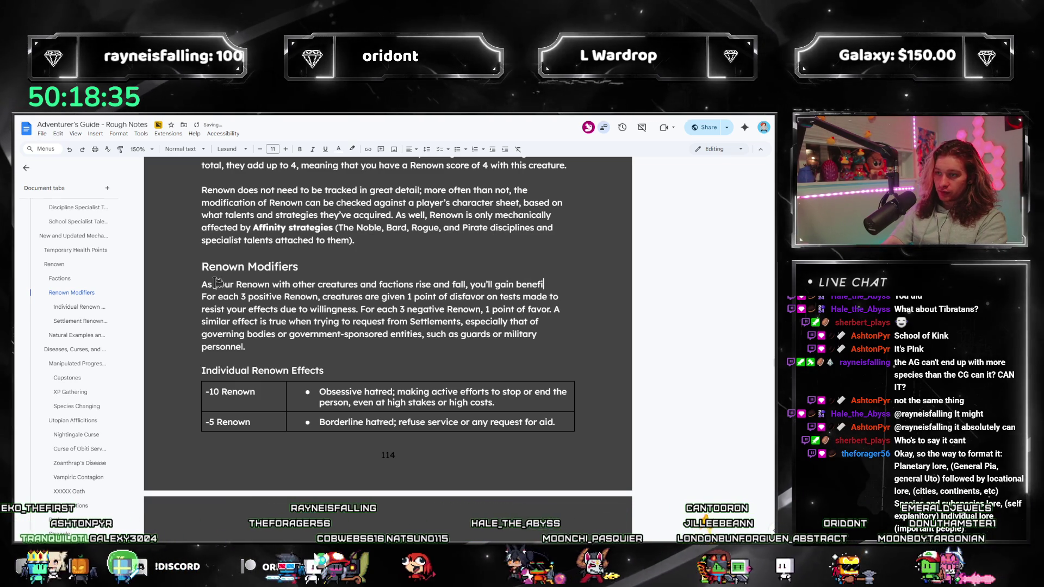
key("BackSpace")
key("BackSpace")
key("BackSpace")
key("BackSpace")
key("BackSpace")
key("BackSpace")
type("natural ")
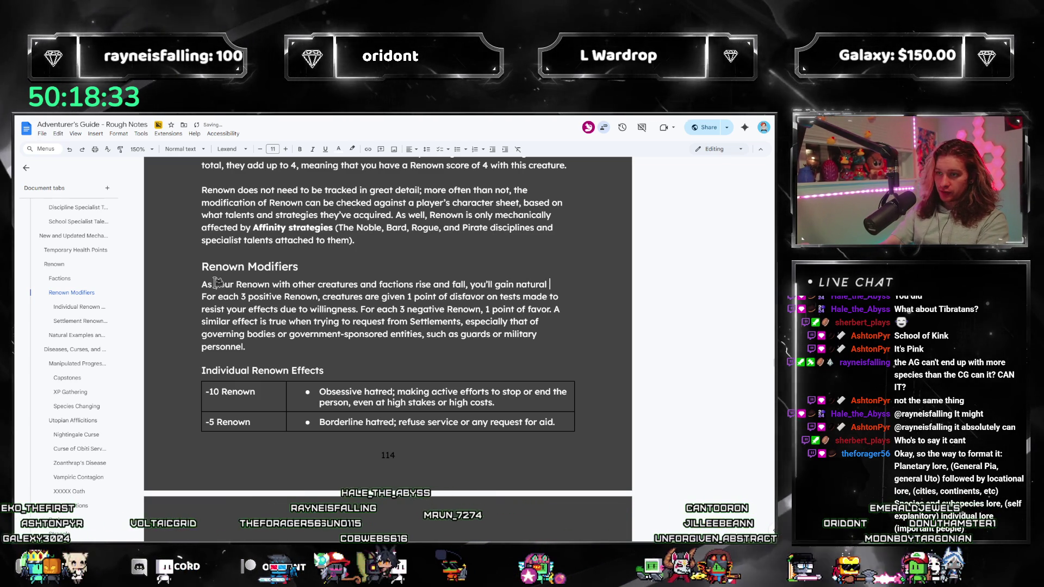
type("benefits as well as mechanical benefits.")
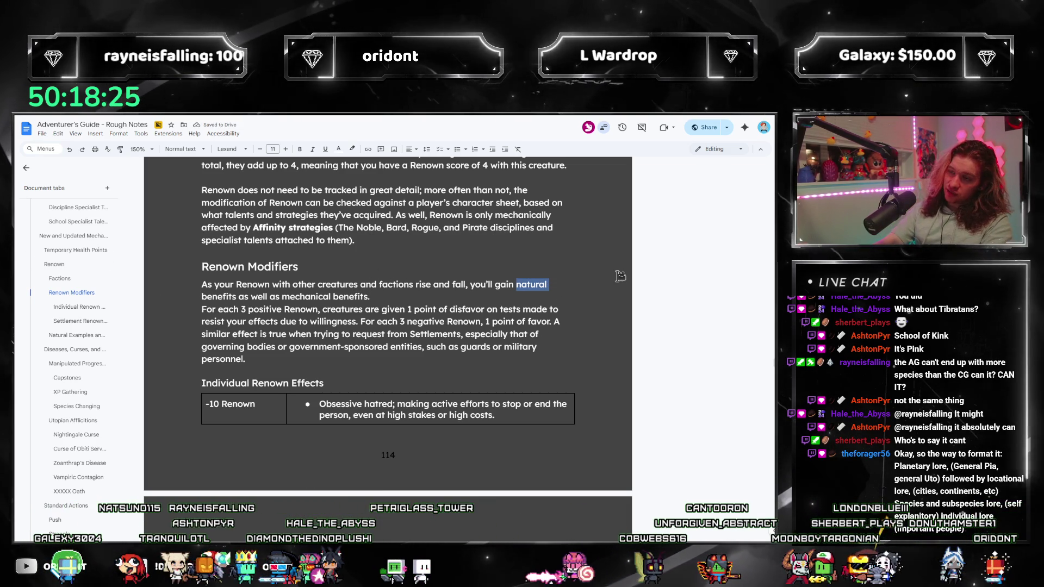
type("cul")
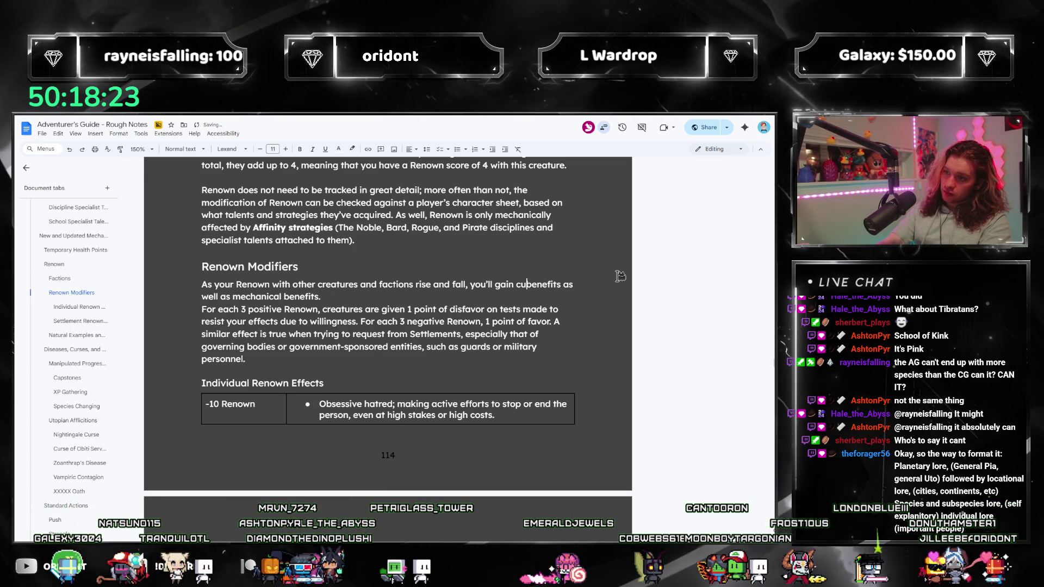
type("tural")
key("End")
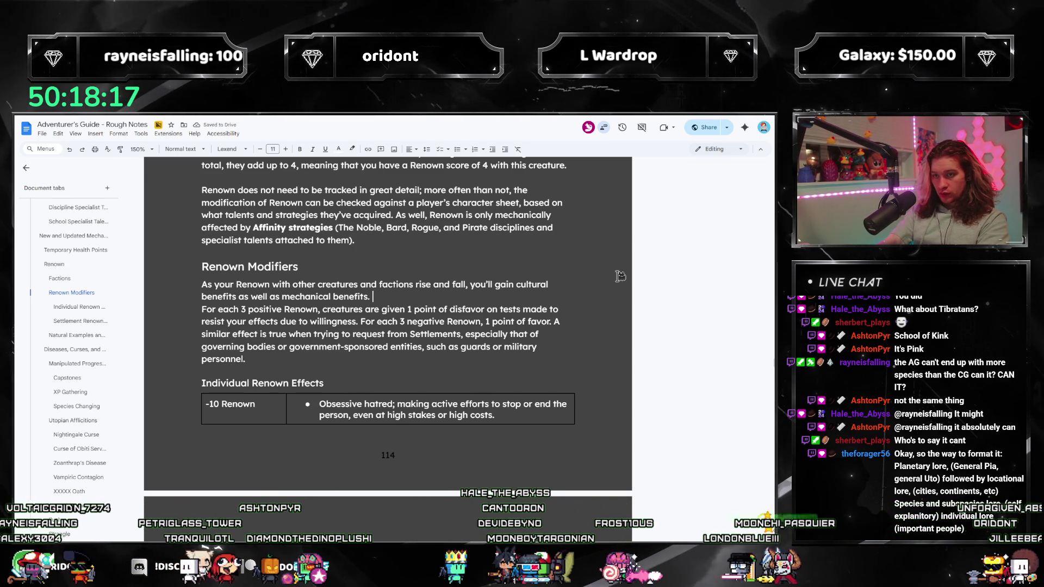
type("positive f")
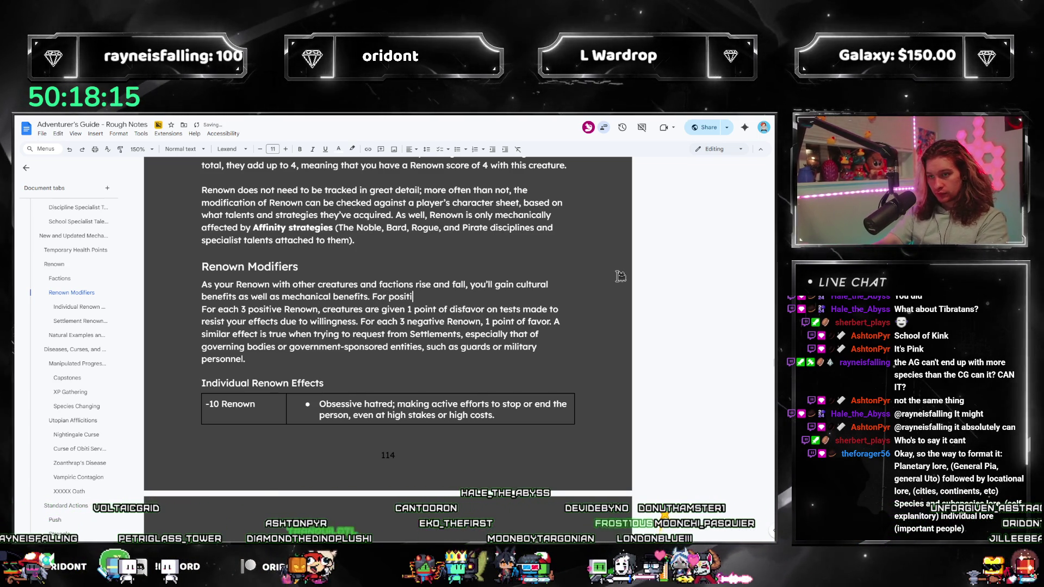
key("BackSpace")
type("Renown,")
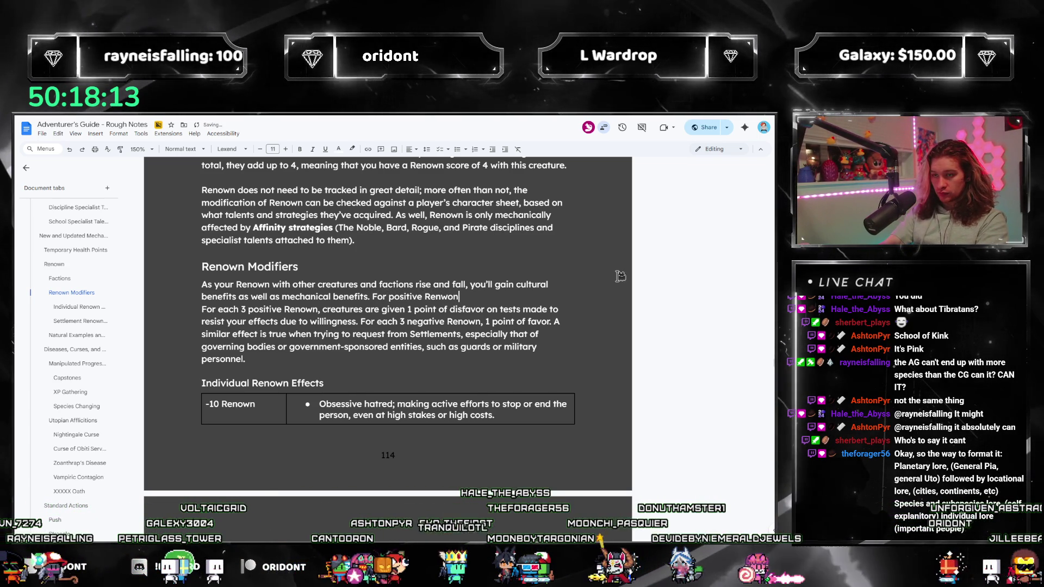
type(" you'll gain some n")
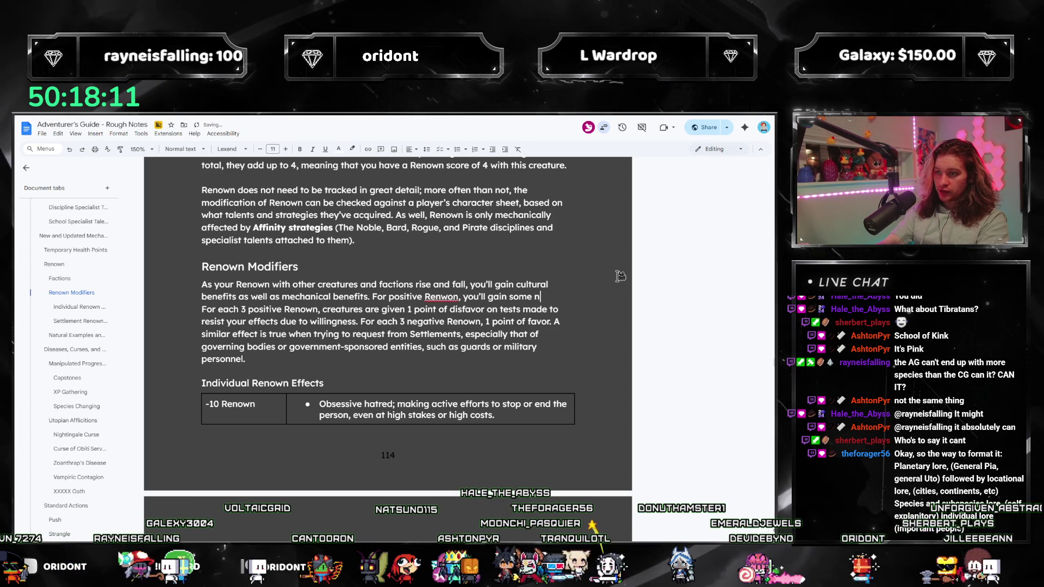
type("er of points of favor,")
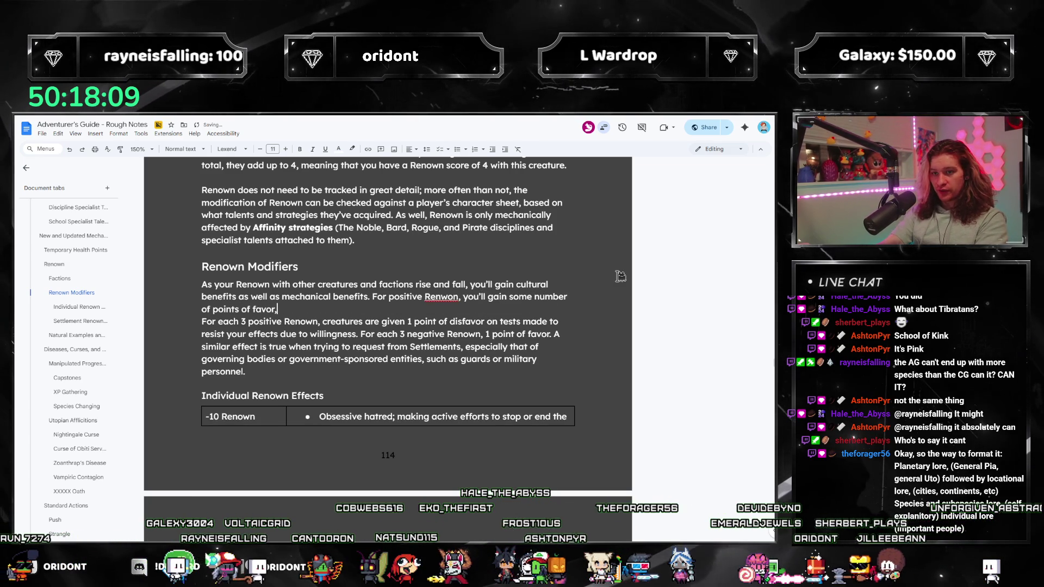
right_click(441, 296)
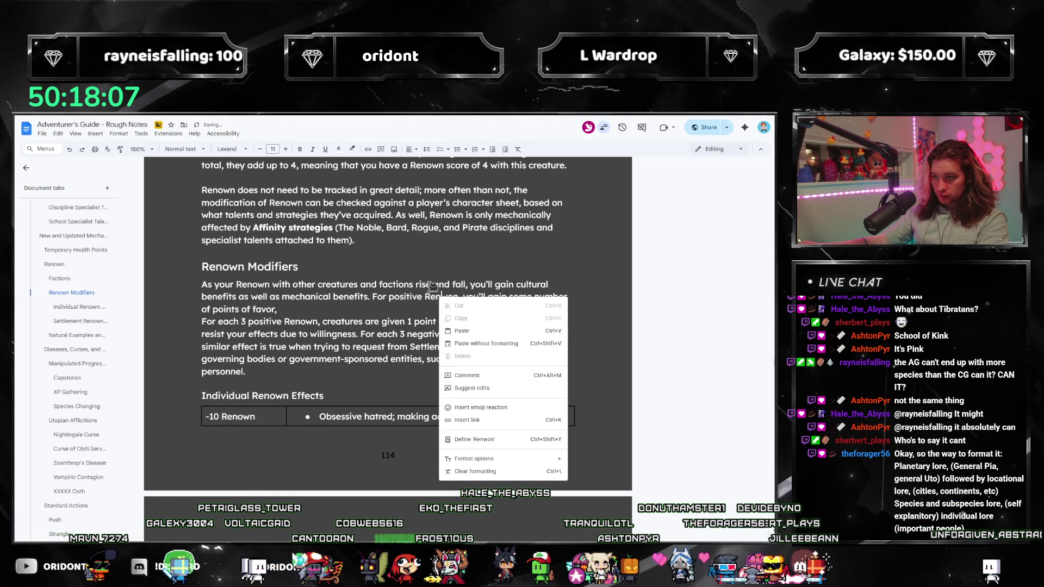
Correct 'Renwon' to 'Renown' and trim the unfinished trailing phrase so the scaling sentence ends cleanly.
left_click(452, 298)
key("Down")
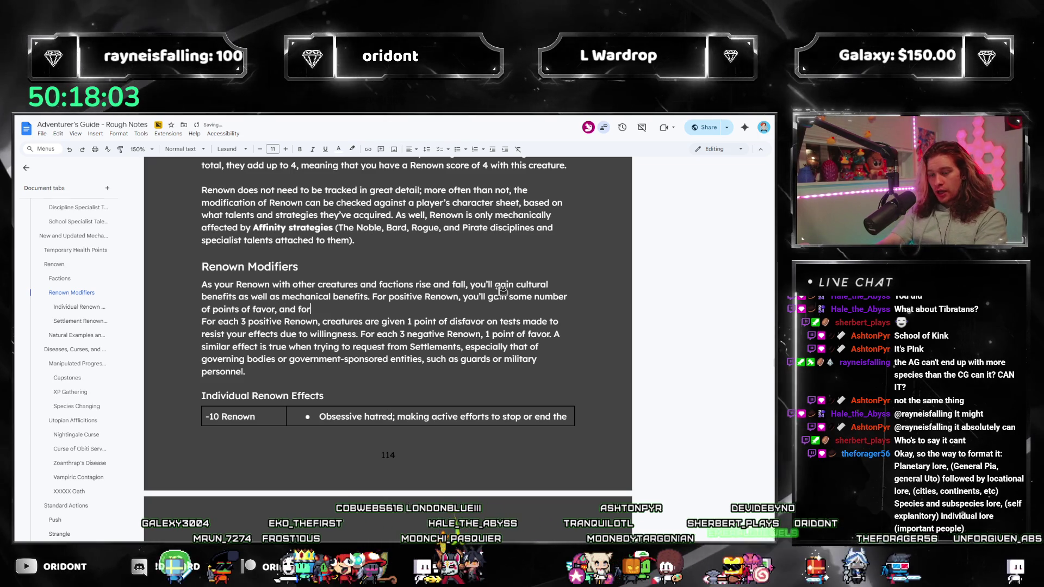
type("and for negative Renwon")
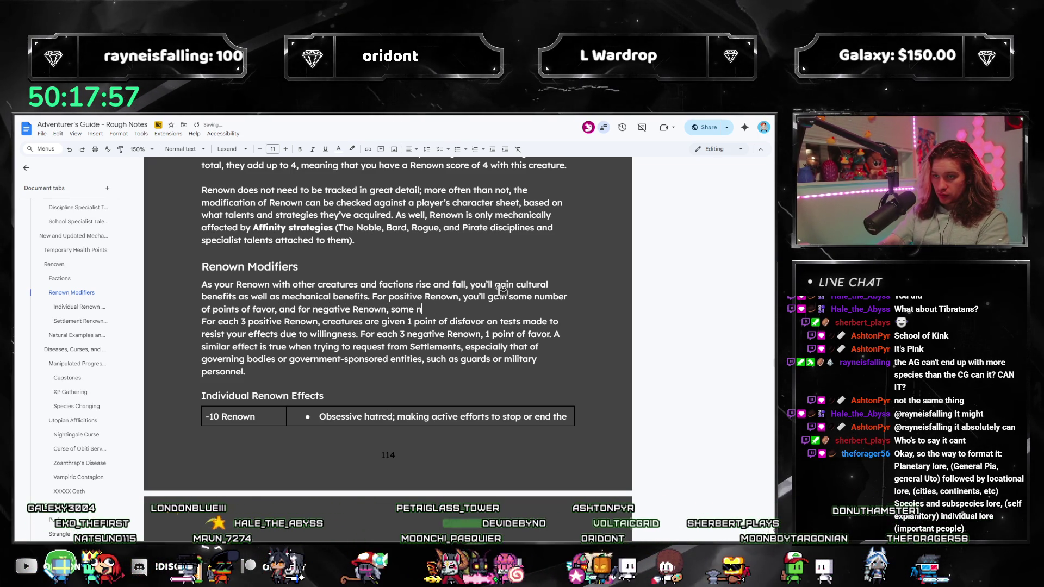
type("number of")
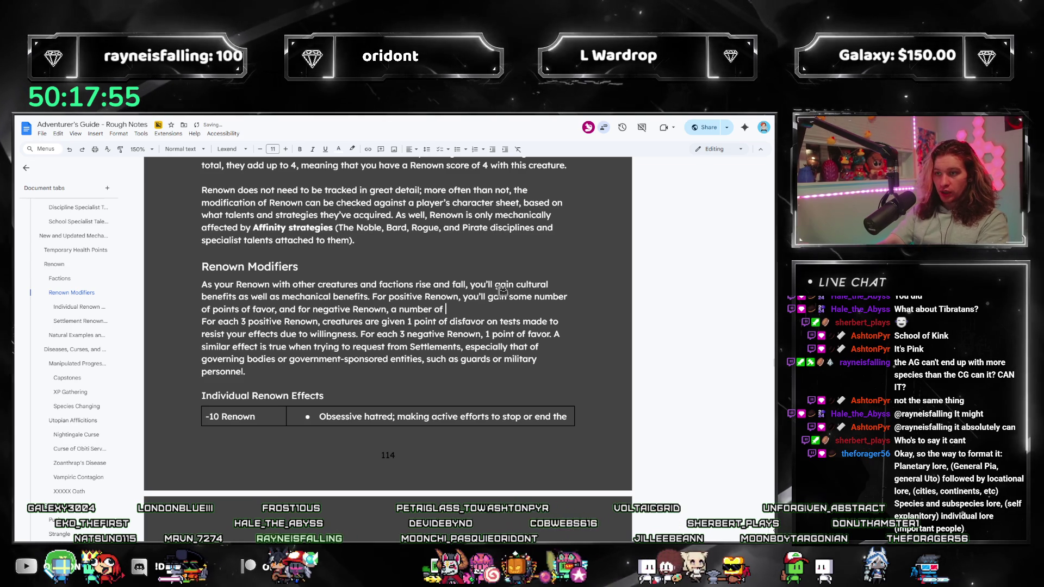
type(" points of disfavor on tests made to resist effects due to willingness. Th enu")
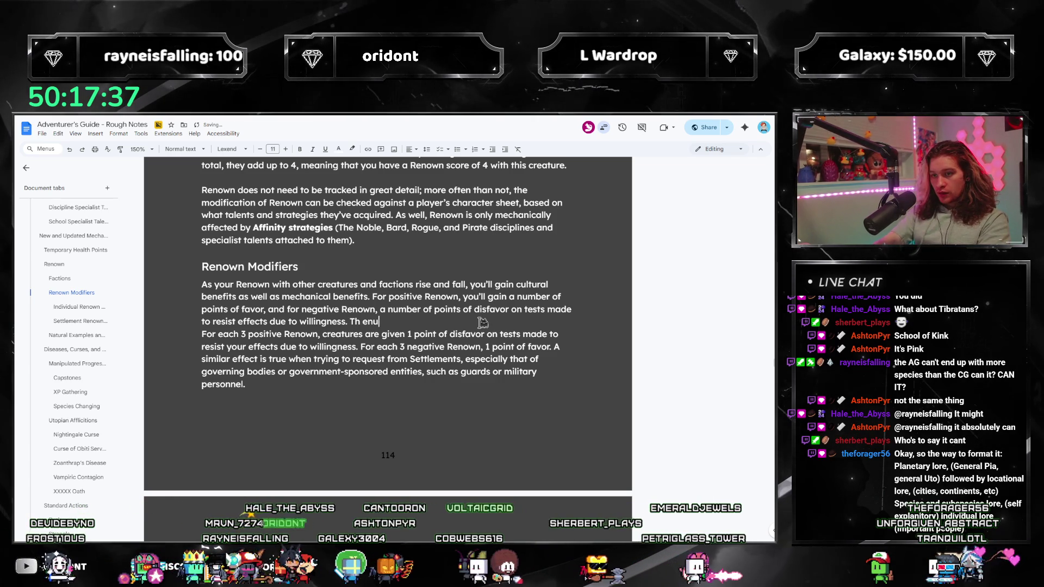
type("mber of p")
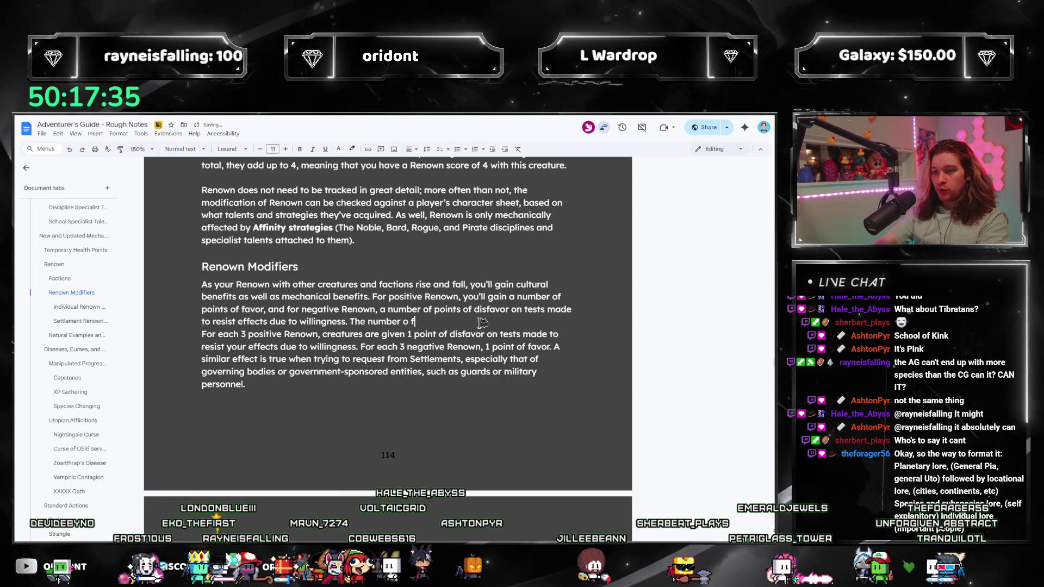
type("oints for either is 1")
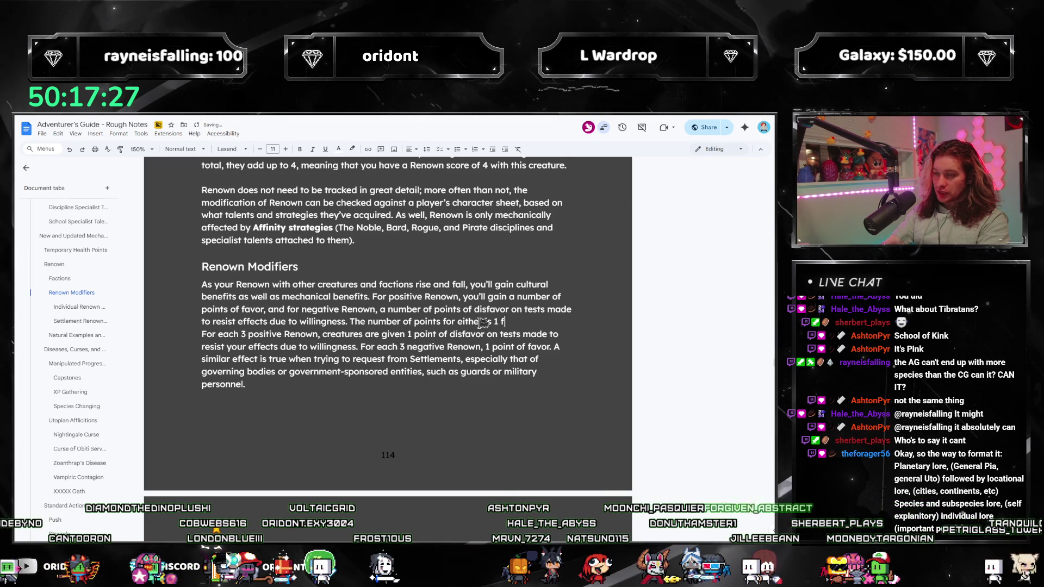
type("for 1")
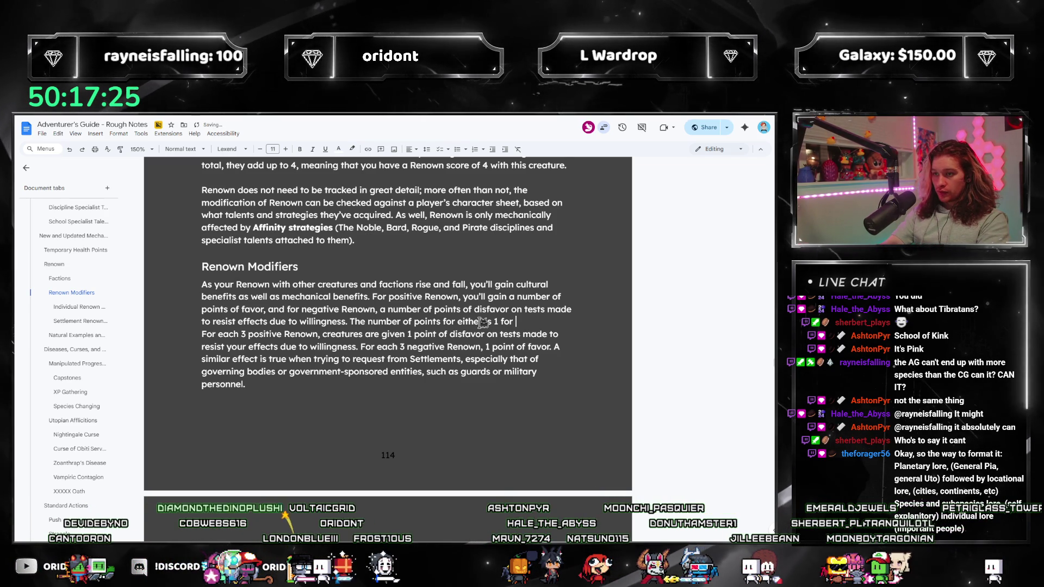
key("BackSpace")
key("BackSpace")
key("BackSpace")
key("BackSpace")
key("BackSpace")
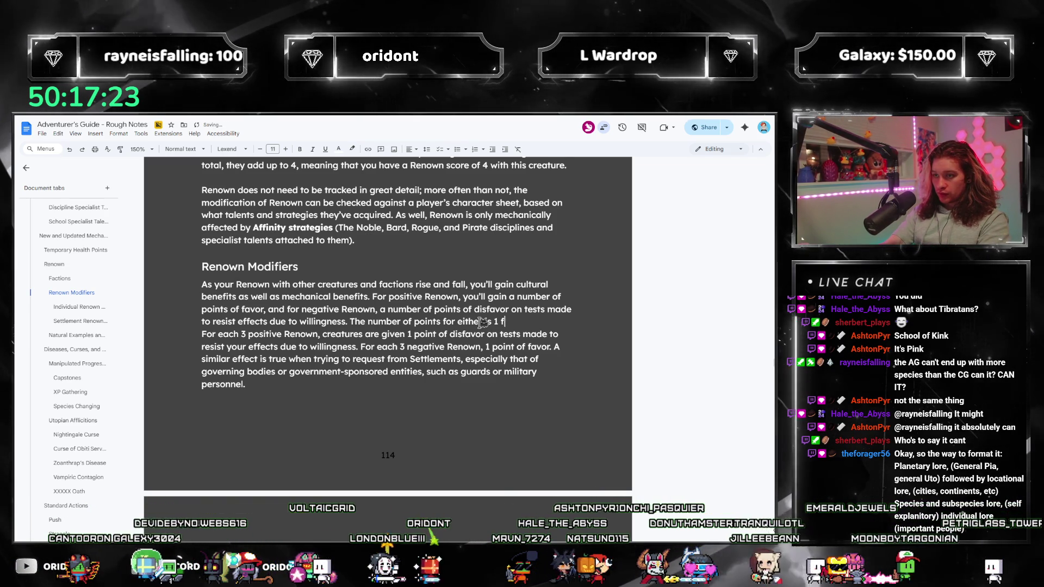
key("BackSpace")
key("ctrl+BackSpace")
key("ctrl+BackSpace")
key("ctrl+BackSpace")
key("ctrl+BackSpace")
key("ctrl+BackSpace")
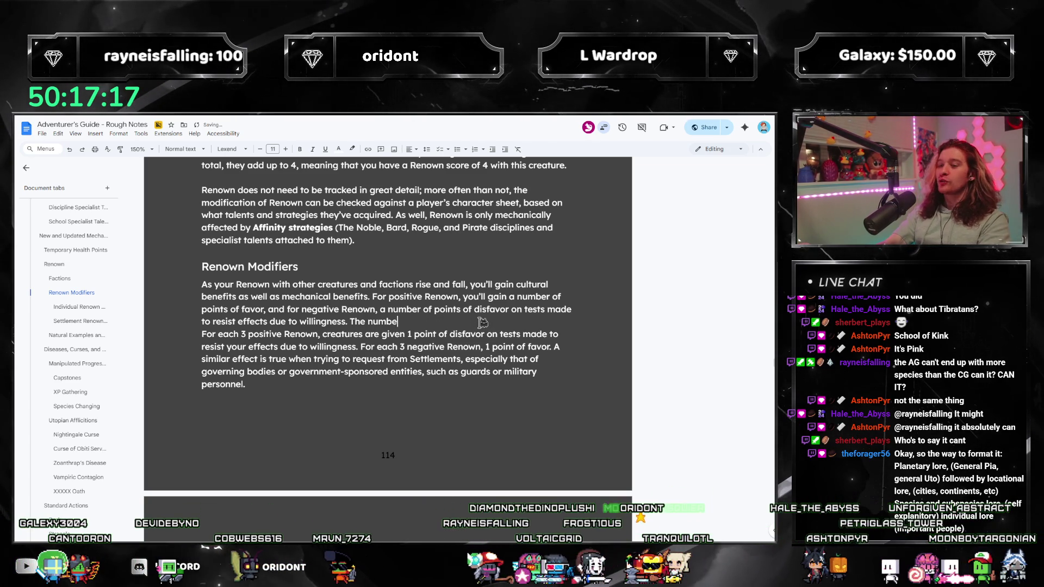
type("amont for eith")
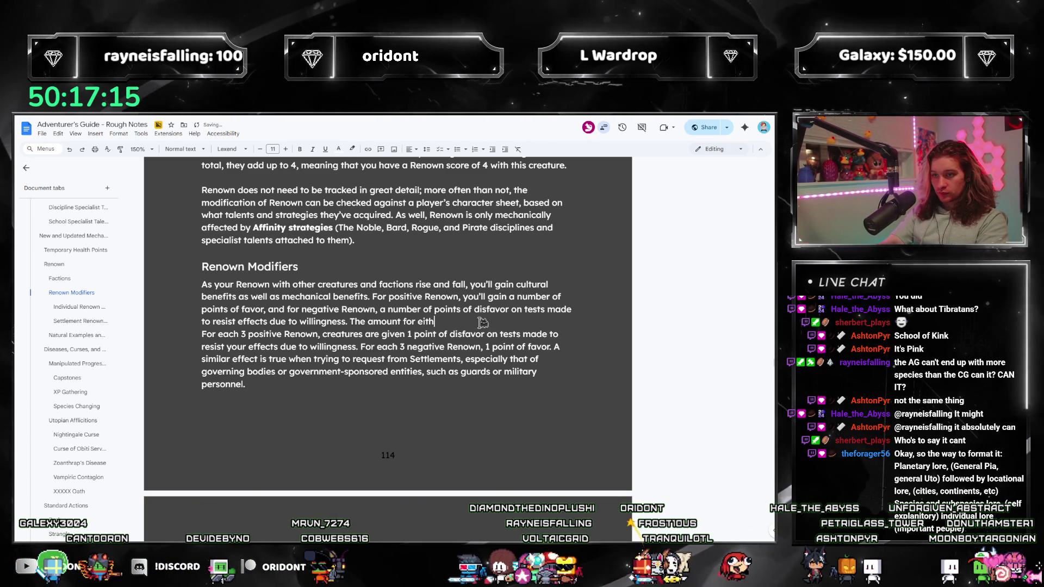
type("er is 1 ")
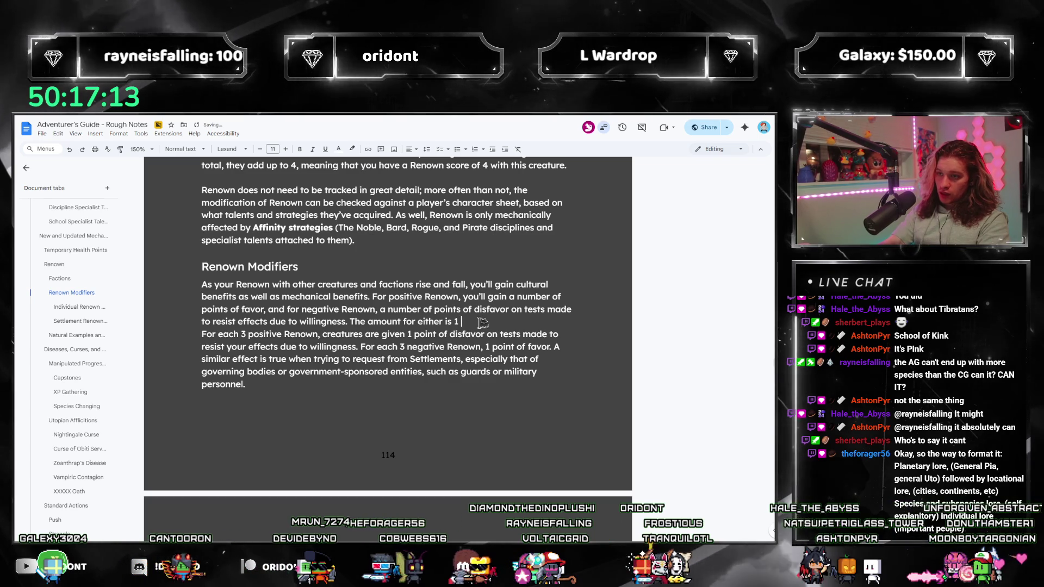
type("for 1 Renown, 2")
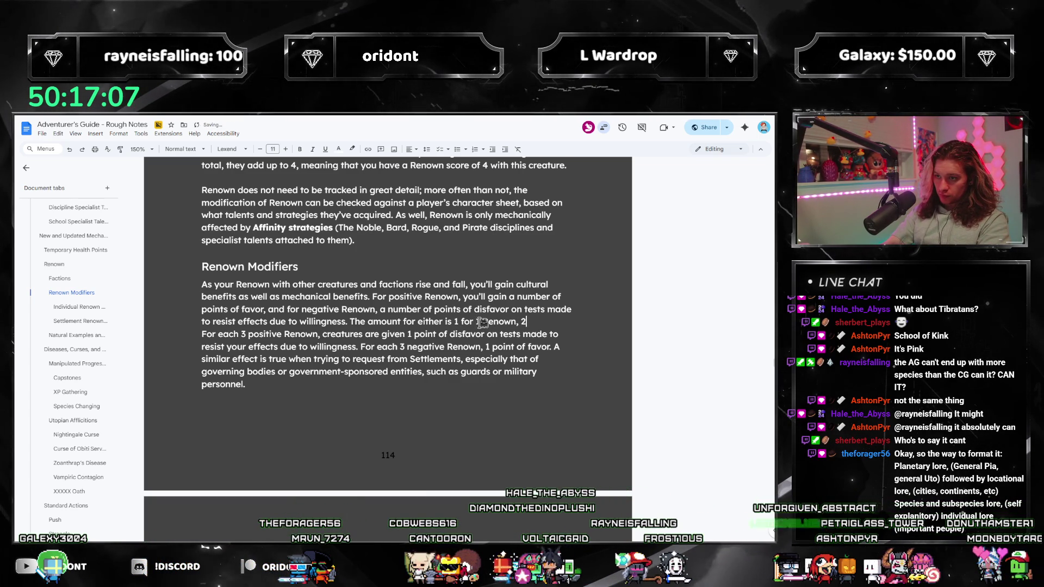
type(" points fo")
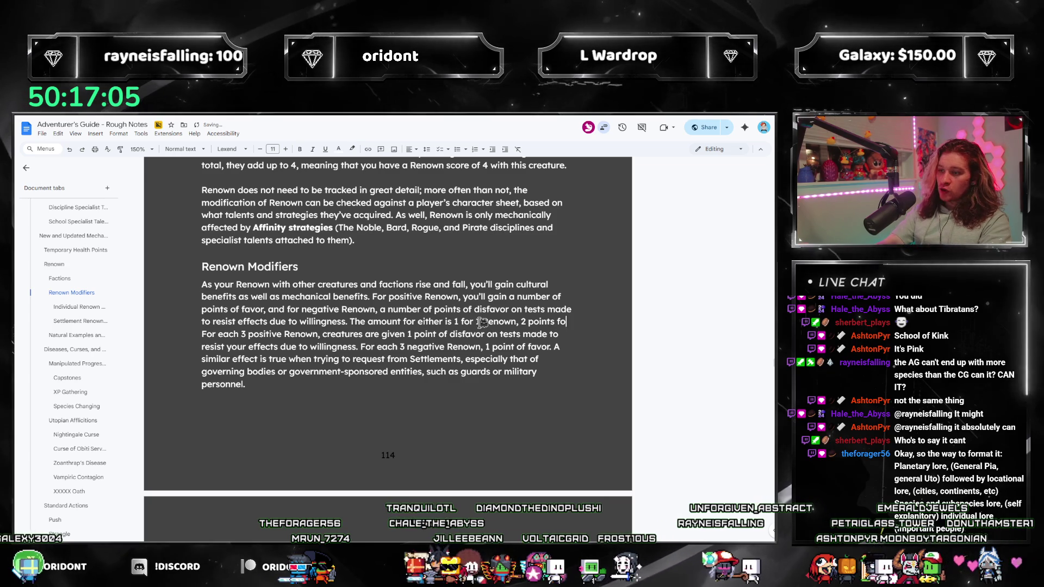
type("r 3 Renown, ")
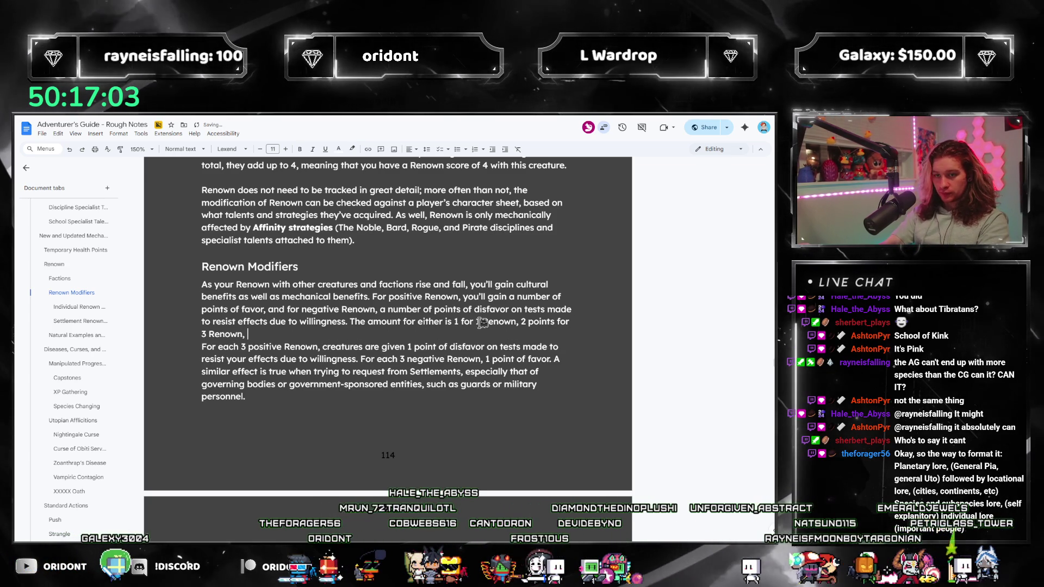
type("3 points for 6 Reno")
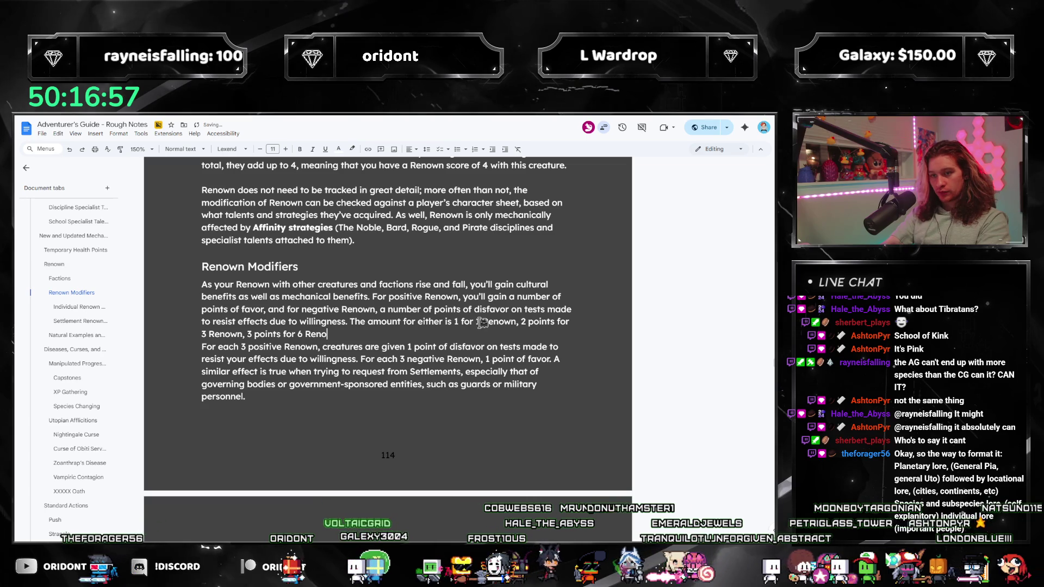
type("wn, scaling similarly.")
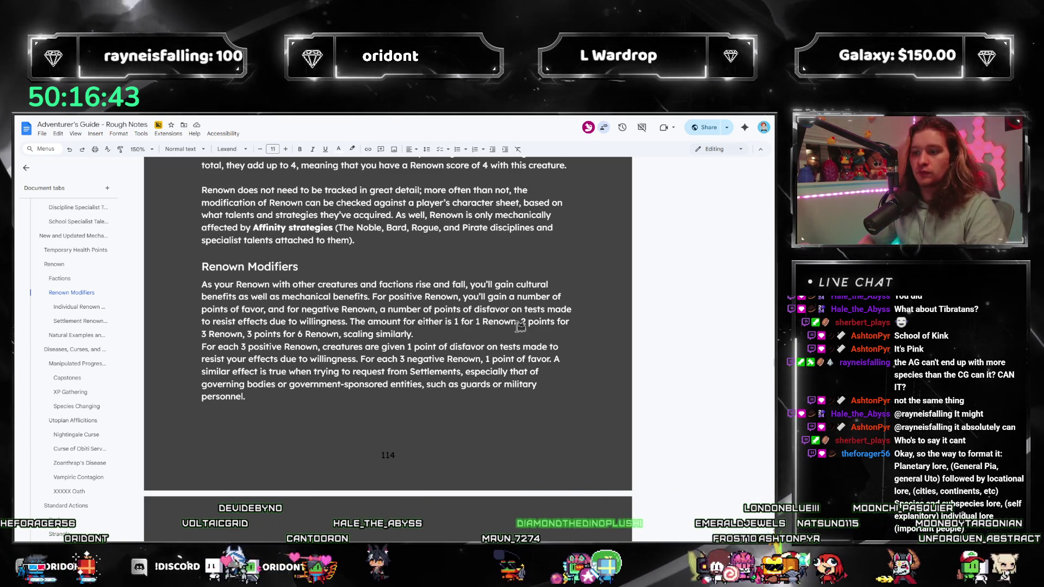
type("The number of points of favor oThe ")
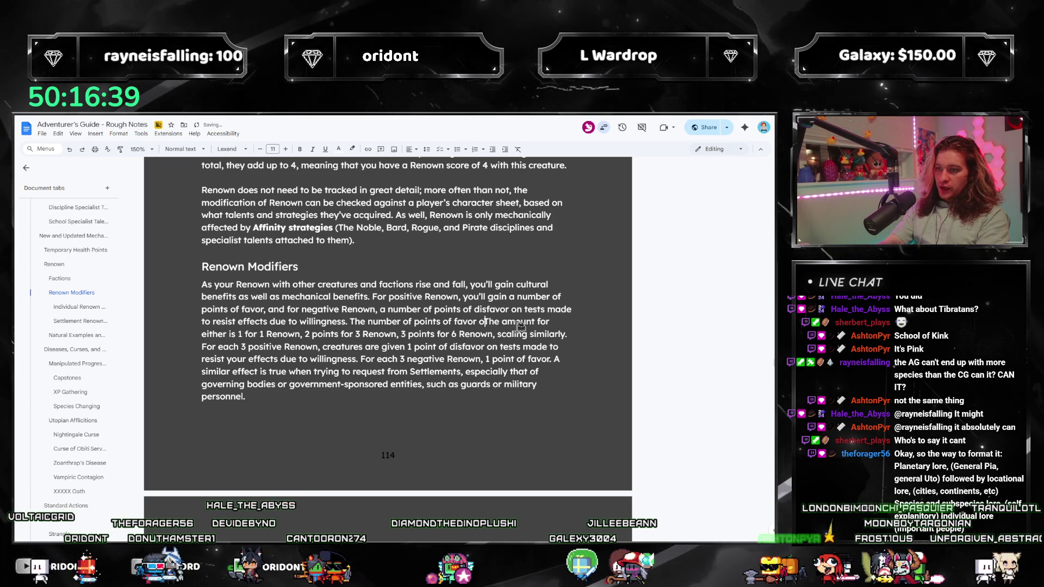
type("avor or disfavor increases by 1 each time. This means receiving 1")
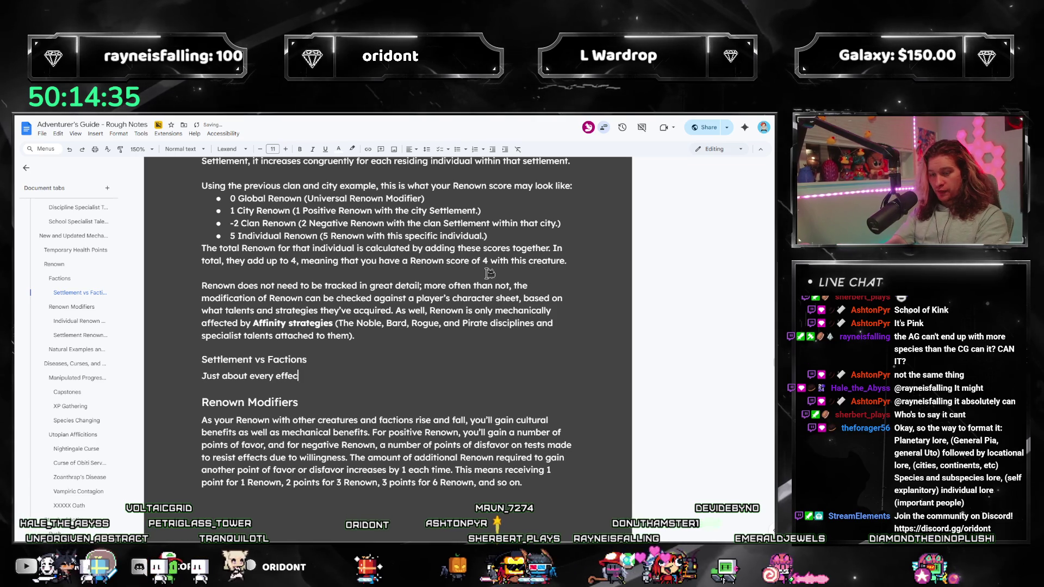
type("hat increase")
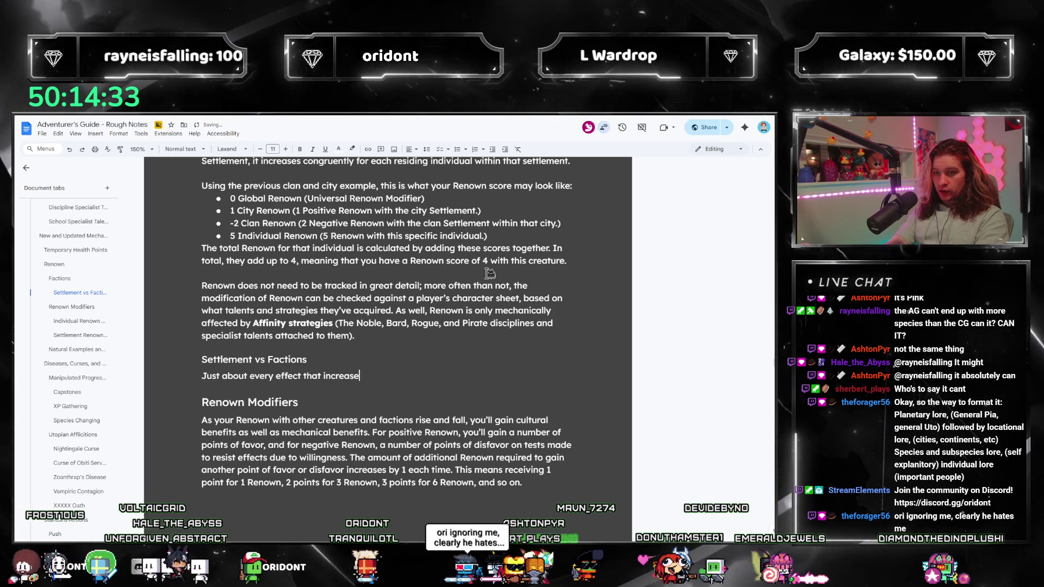
type("s your Renown with a Faction will desc")
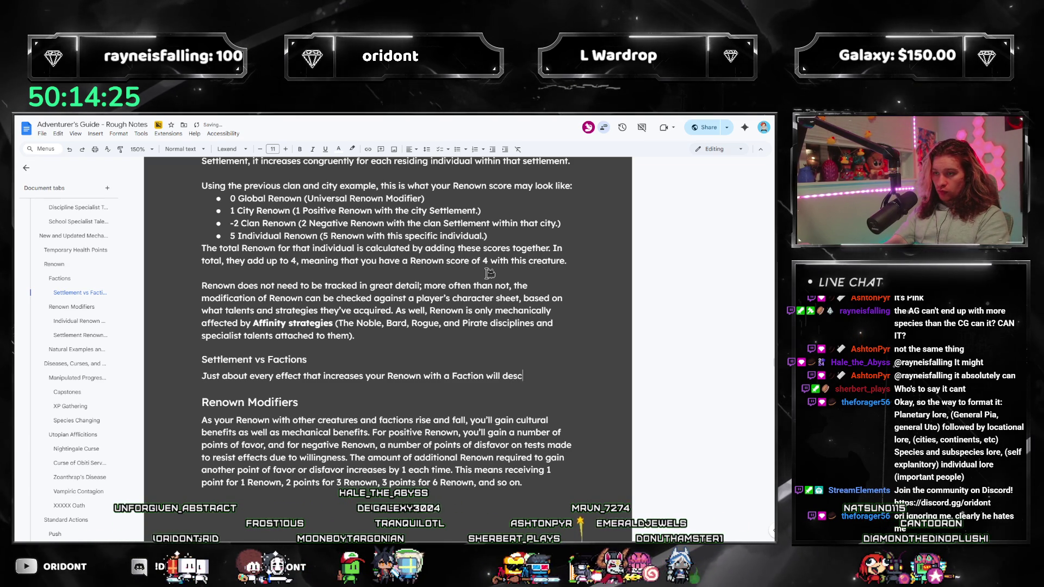
type("ribe a")
Emphasise the word settlement with bold, italic formatting in the paragraph.
key("ctrl+i")
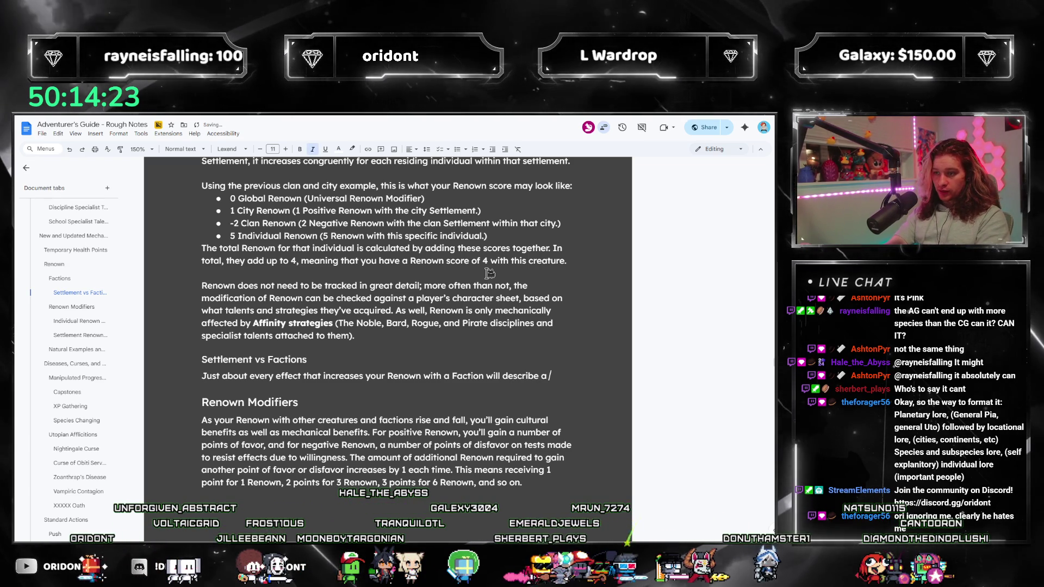
key("ctrl+i")
key("ctrl+b")
type("settlem")
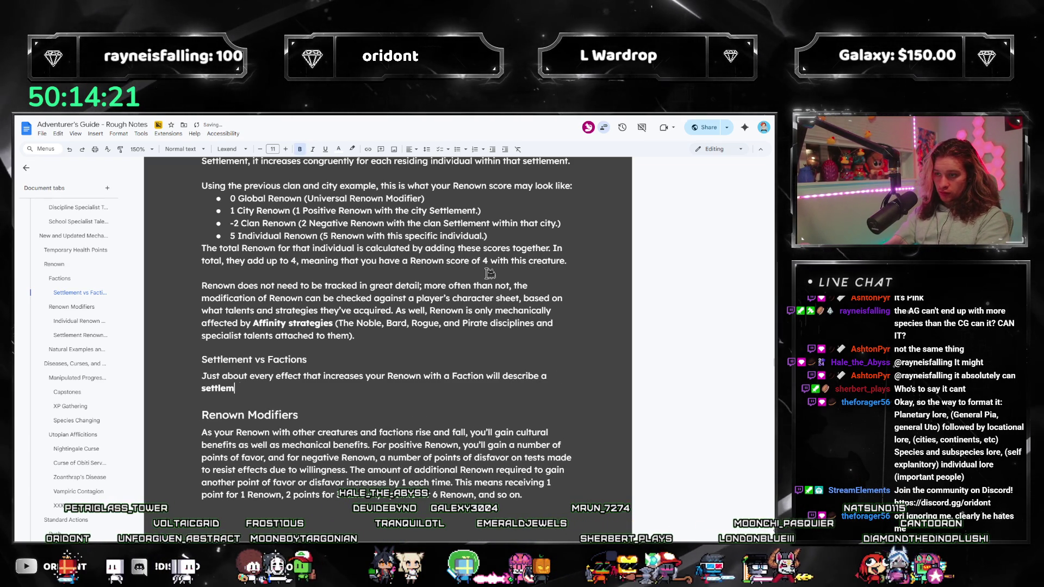
type("ent instead of a Faction. A")
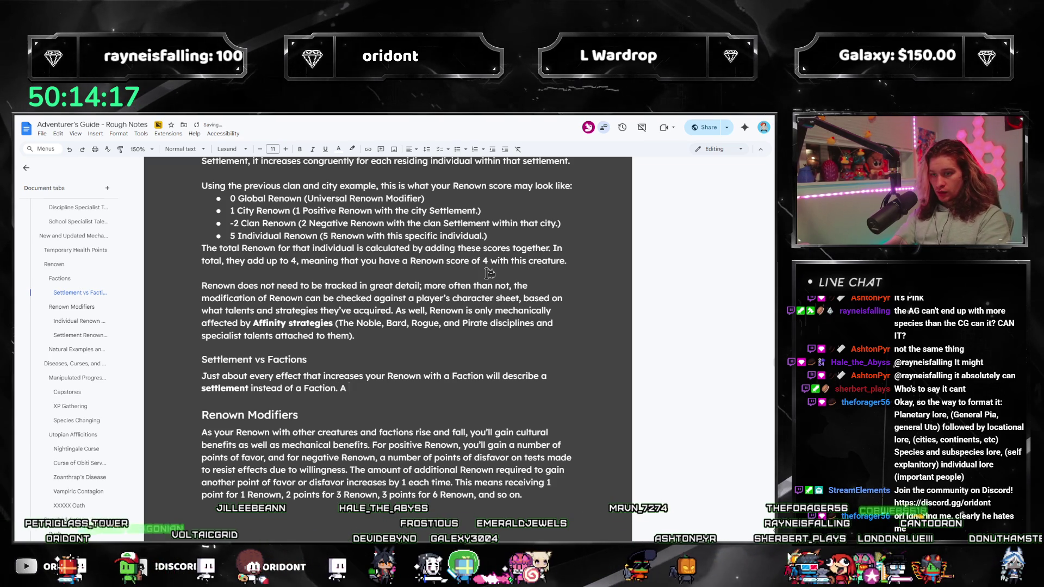
type(" is")
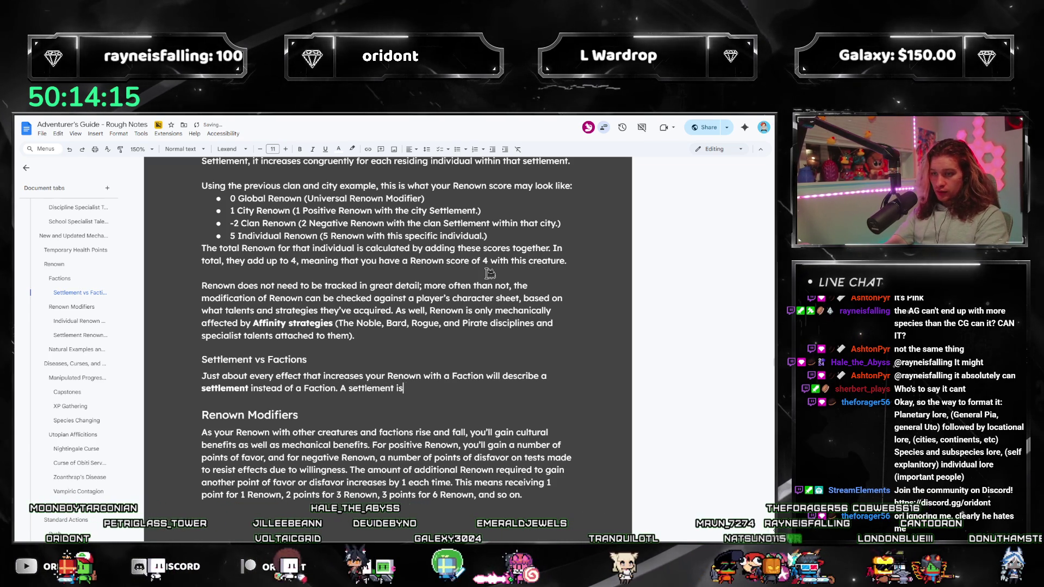
type(" a de")
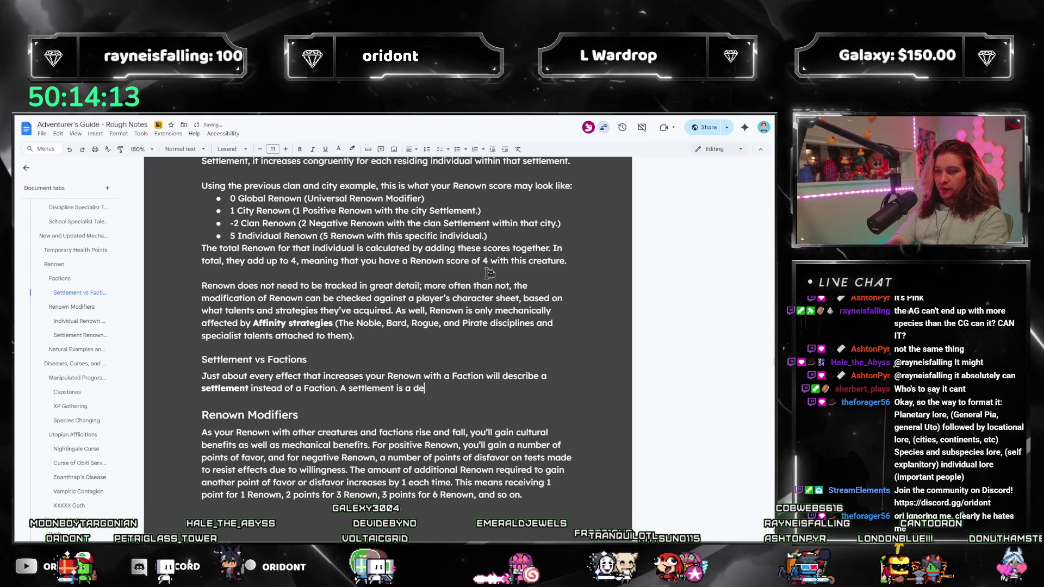
Type the GM-limits clause about settlement boundaries, correcting typos such as 'instance' along the way.
key("BackSpace")
key("BackSpace")
type("Faction design")
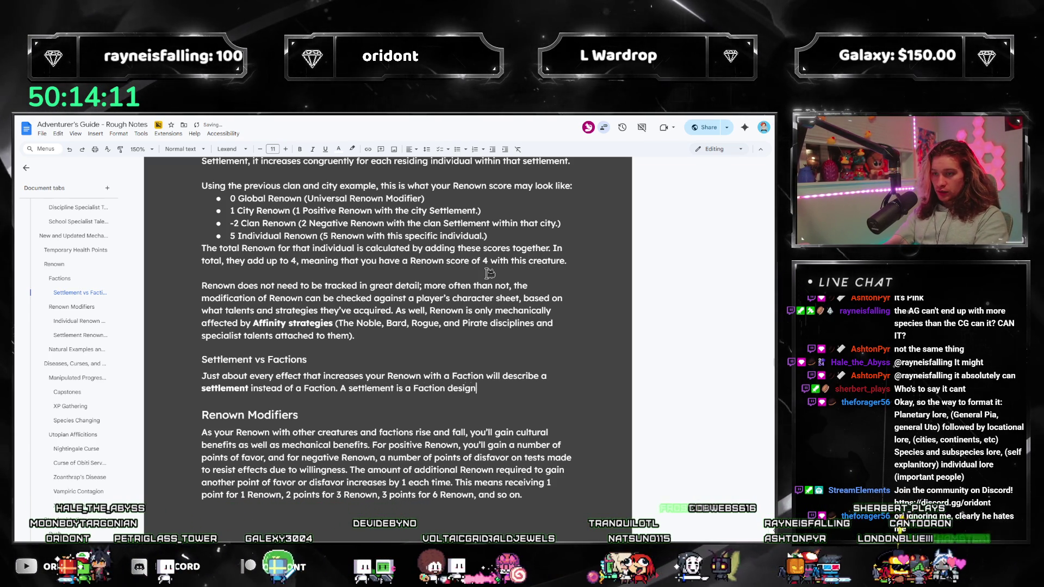
type("ated by the GM; this ")
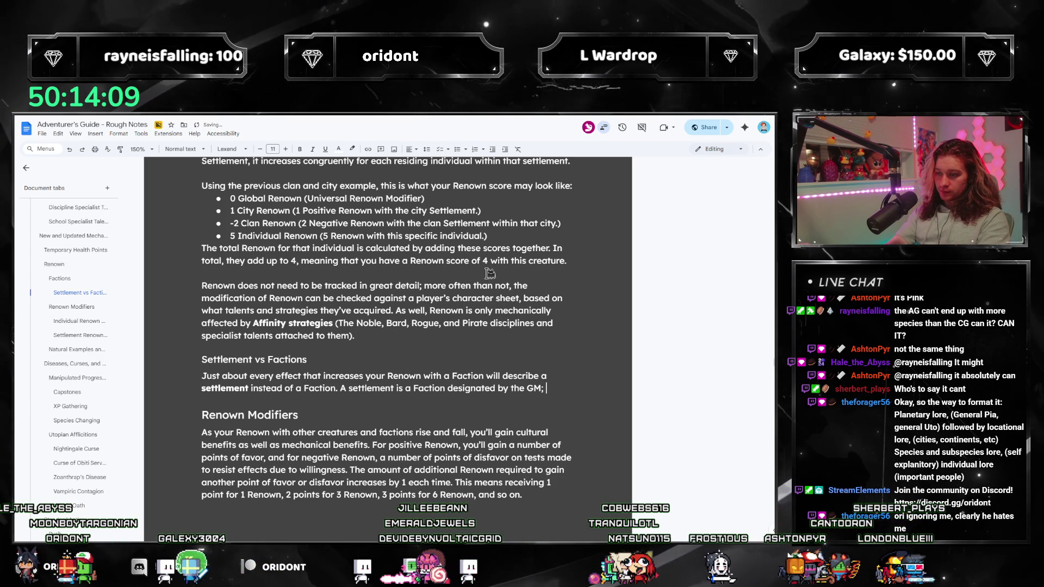
type("means")
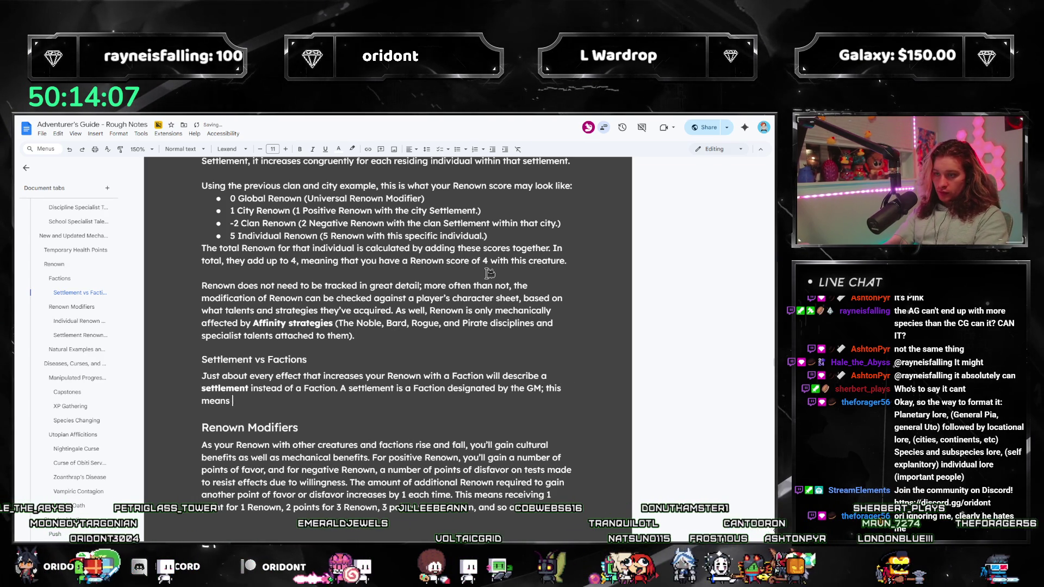
key("BackSpace")
key("BackSpace")
key("BackSpace")
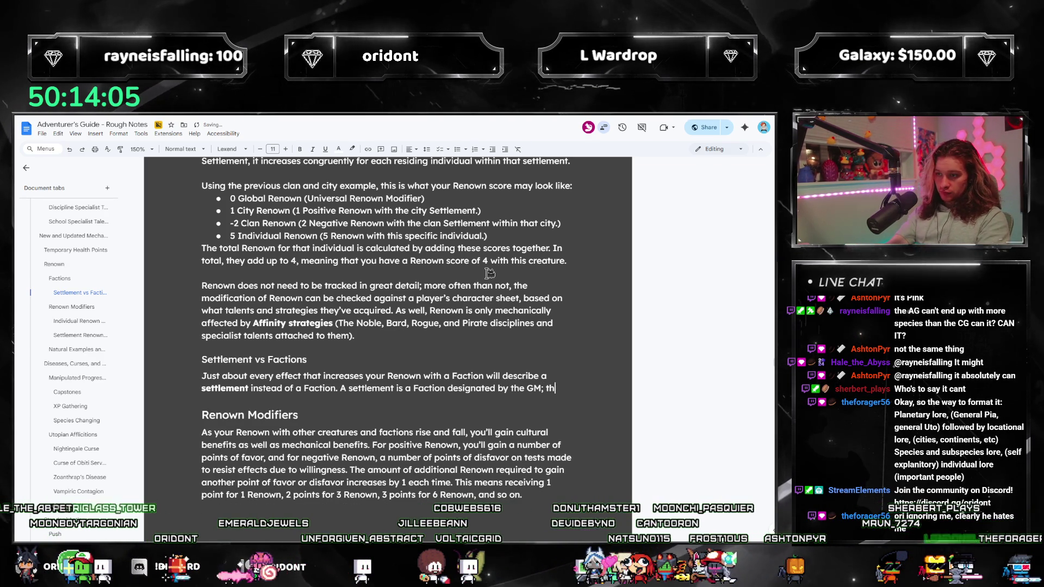
key("BackSpace")
key("BackSpace")
type("since the planet of")
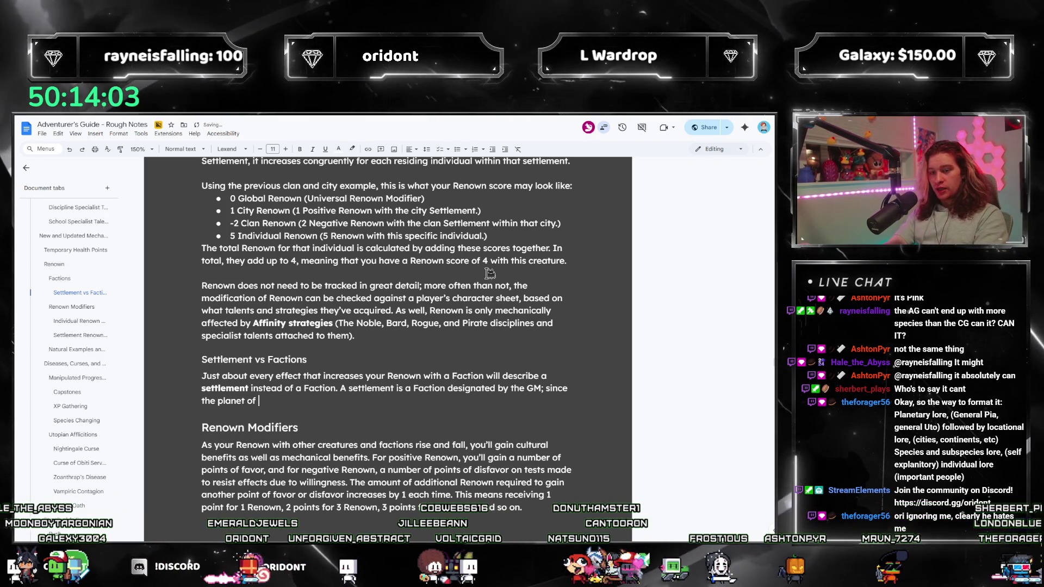
key("BackSpace")
key("BackSpace")
key("BackSpace")
key("BackSpace")
key("BackSpace")
type("an entire country is considered a")
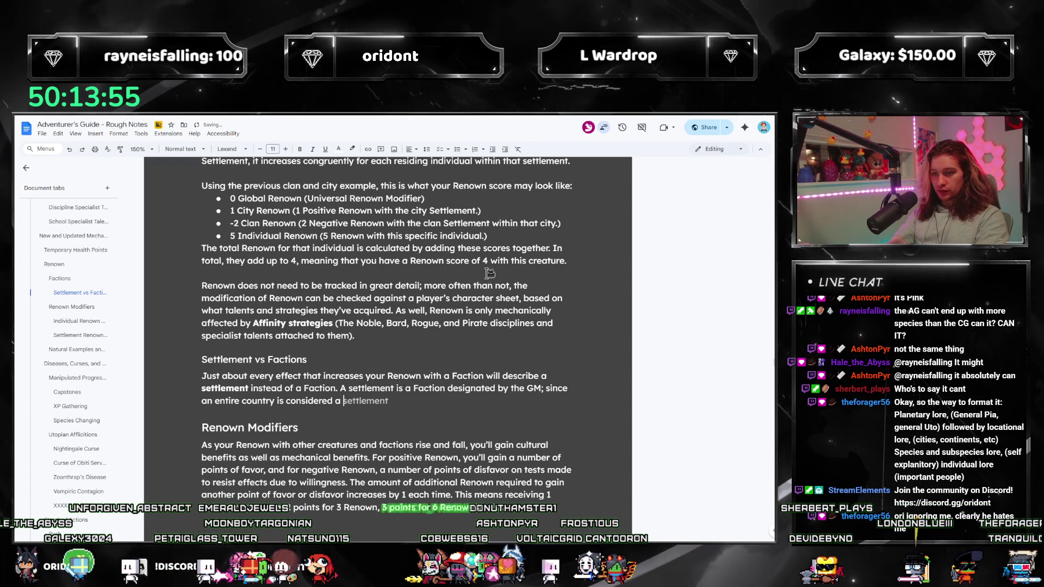
type("Faction, the")
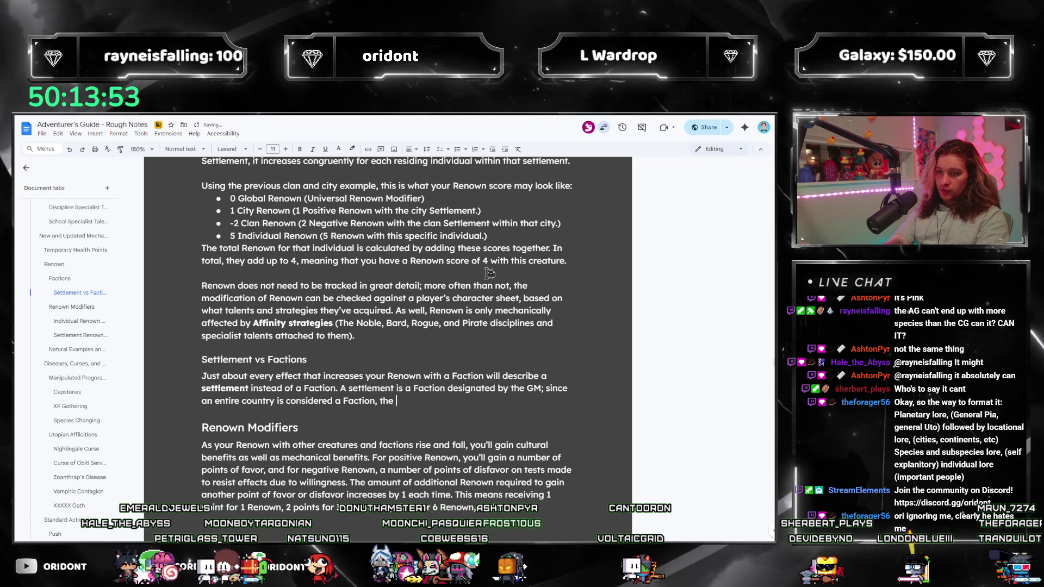
type(" GM may choose how")
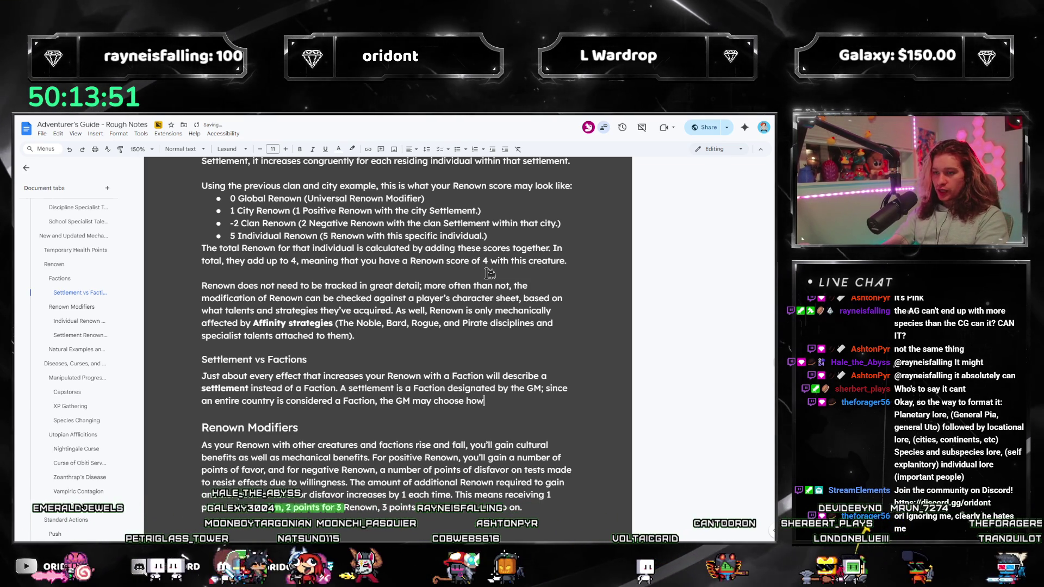
type(" to limit or restrict ")
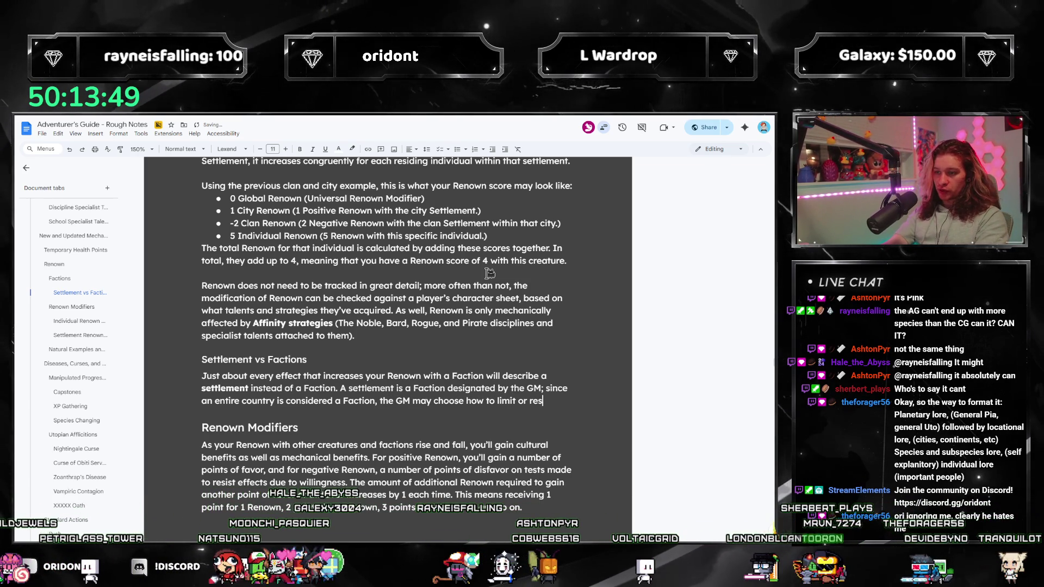
type("what bodies are ")
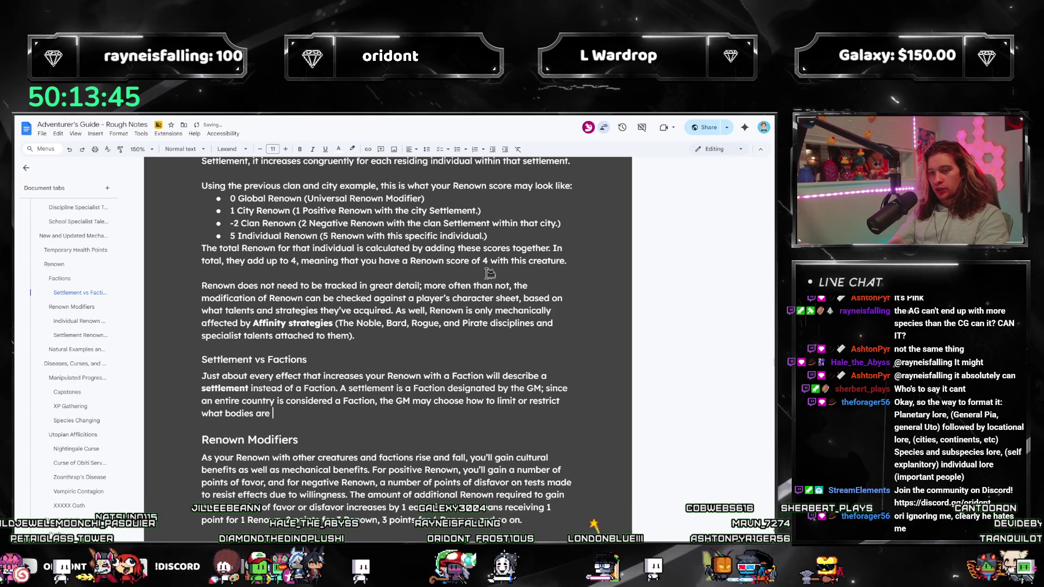
type("targ")
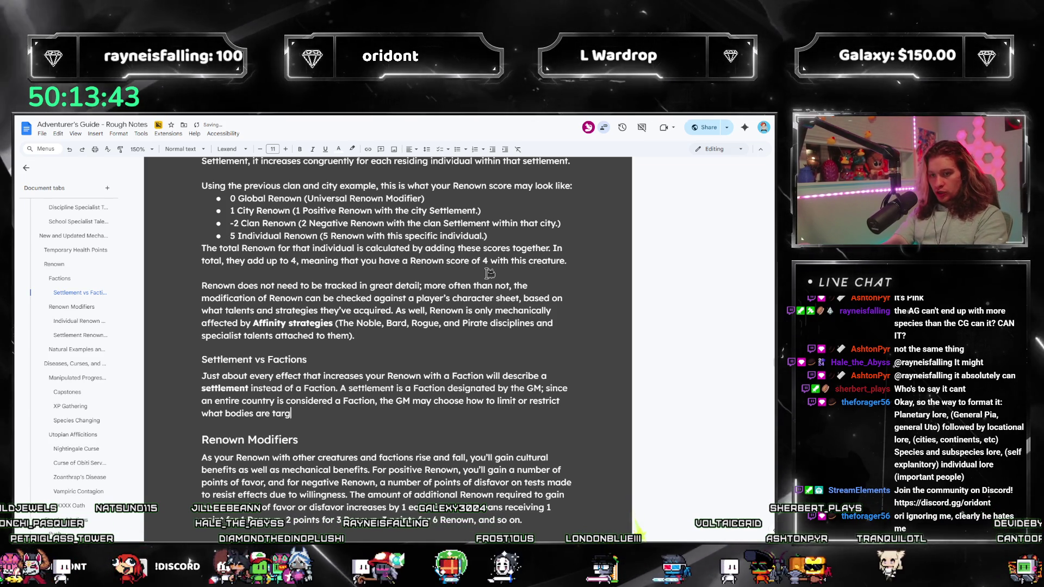
type("etable by inc")
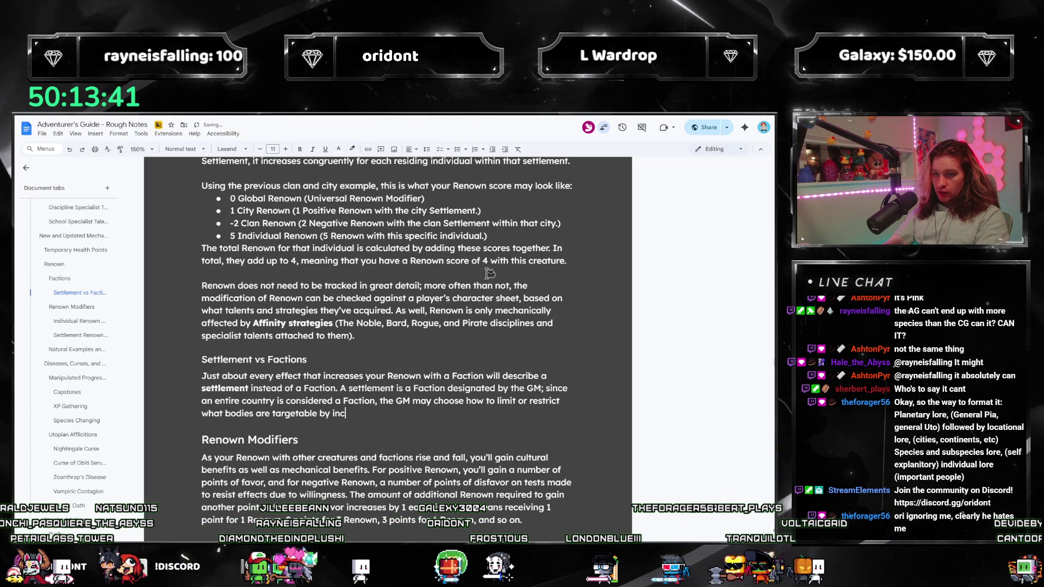
type("reased Renown effects, and how far its bou")
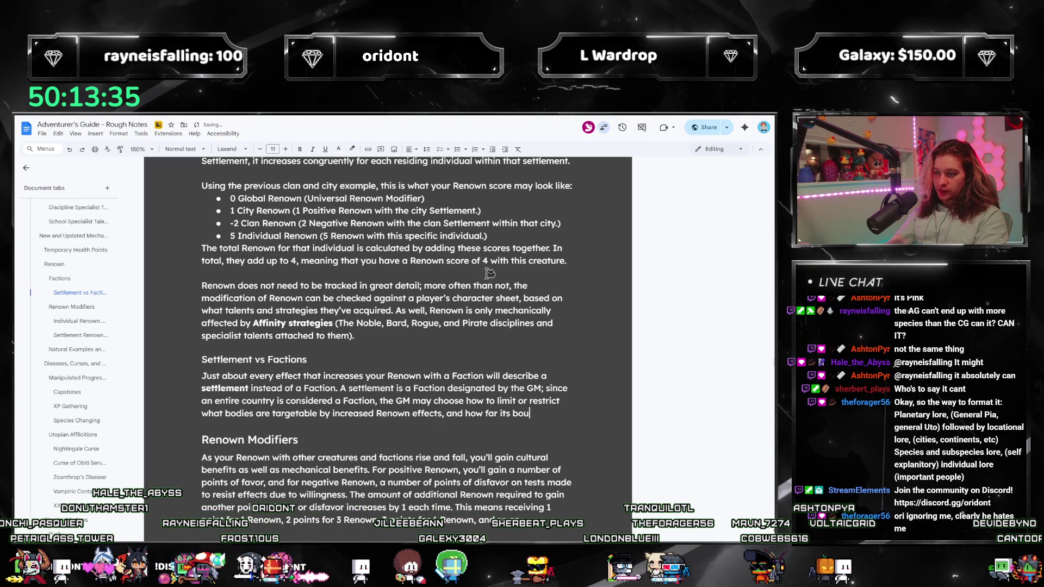
type("ndaries span. ")
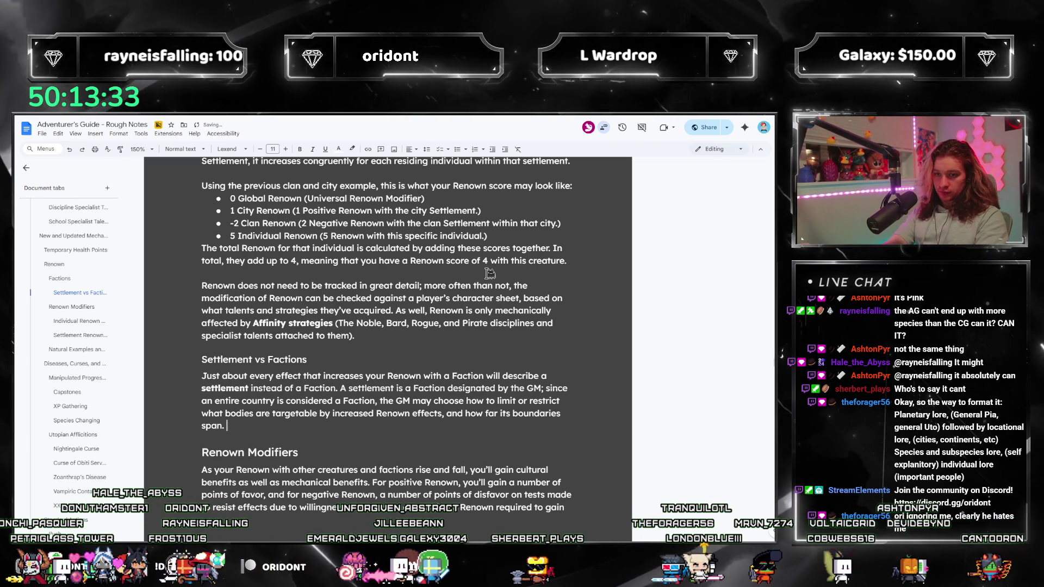
type("For instna")
key("BackSpace")
key("BackSpace")
type("nce, a ")
type(" bro")
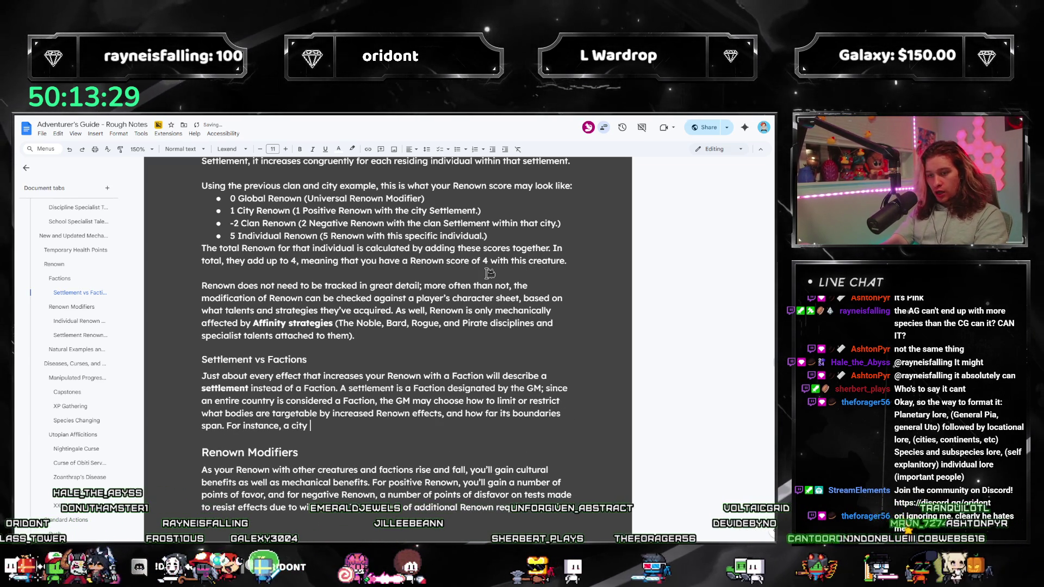
type("ken into distr")
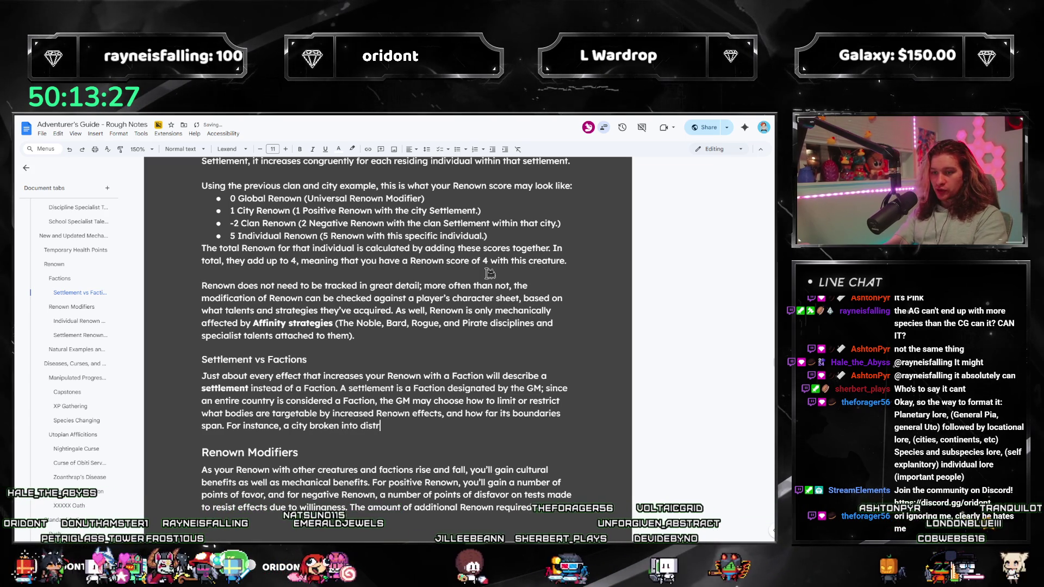
type("icts b")
type("may be")
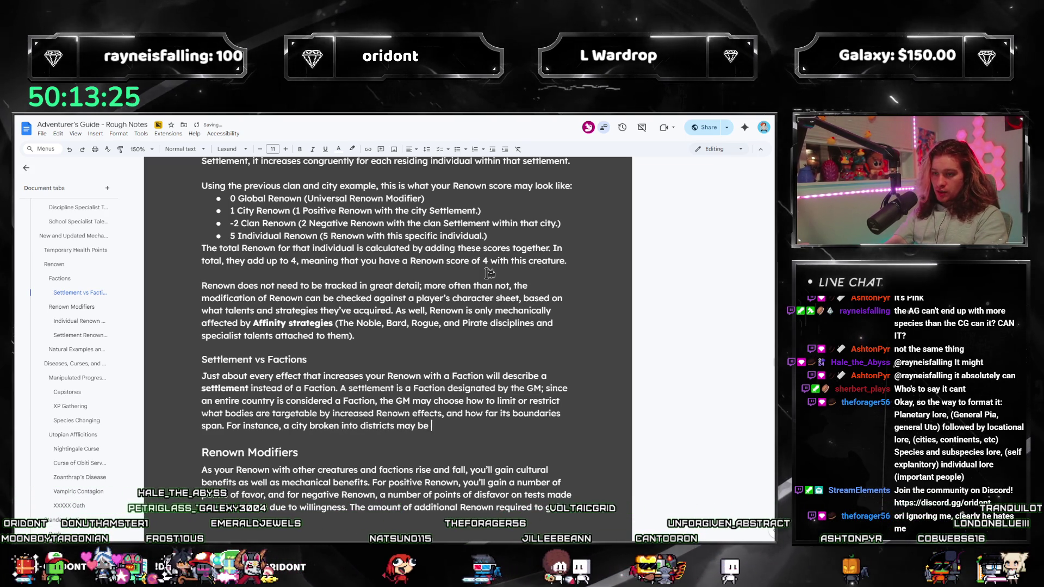
type(" treated as multipled settlements")
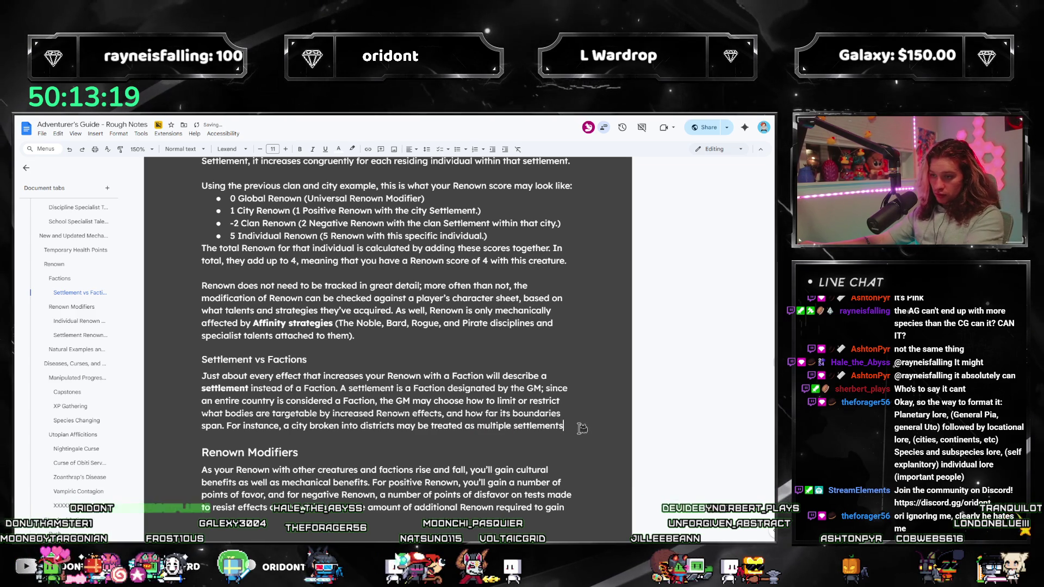
type("at need to be targeted")
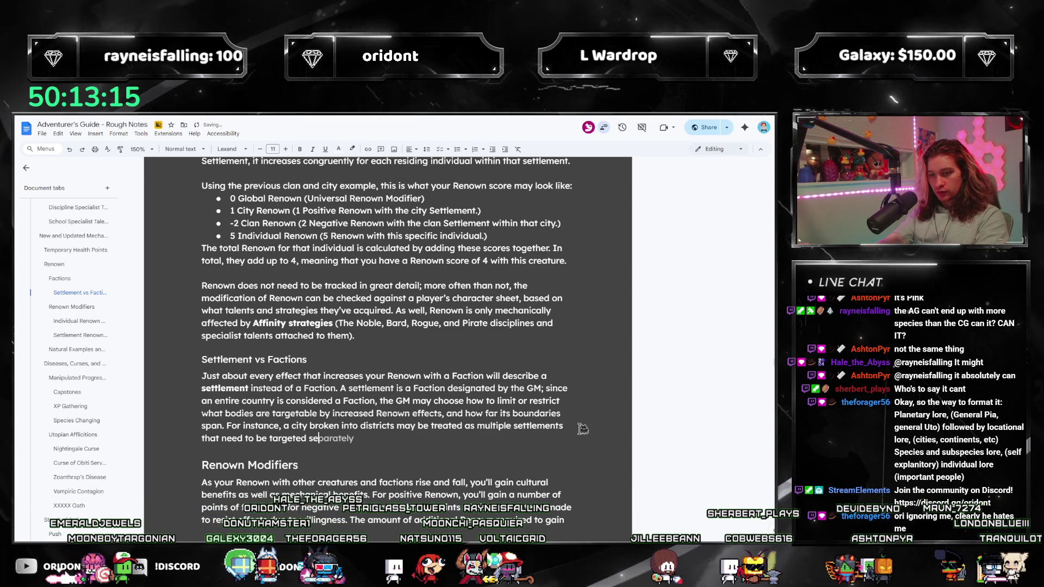
type("separately, ")
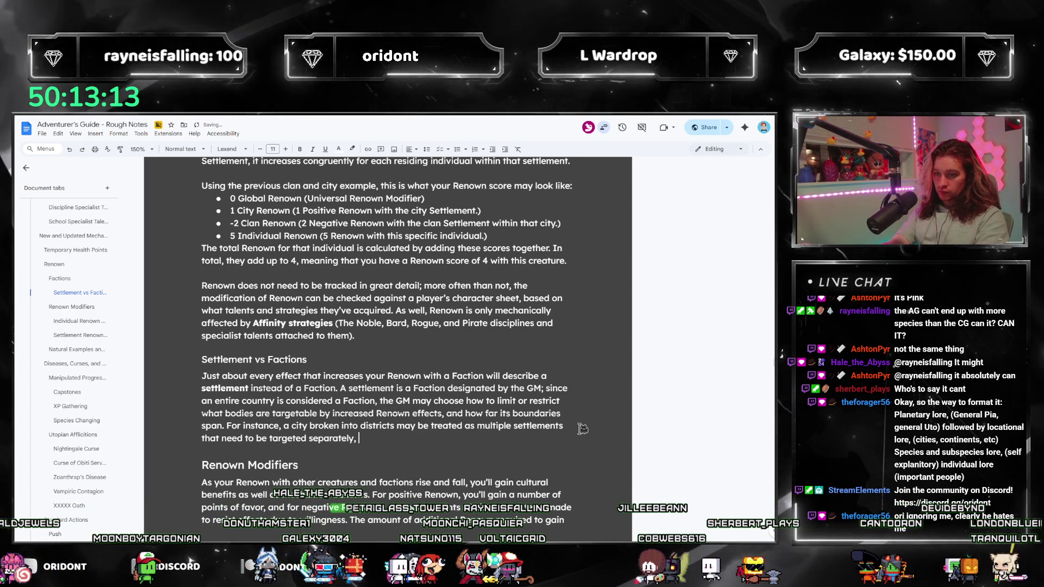
type("wherea")
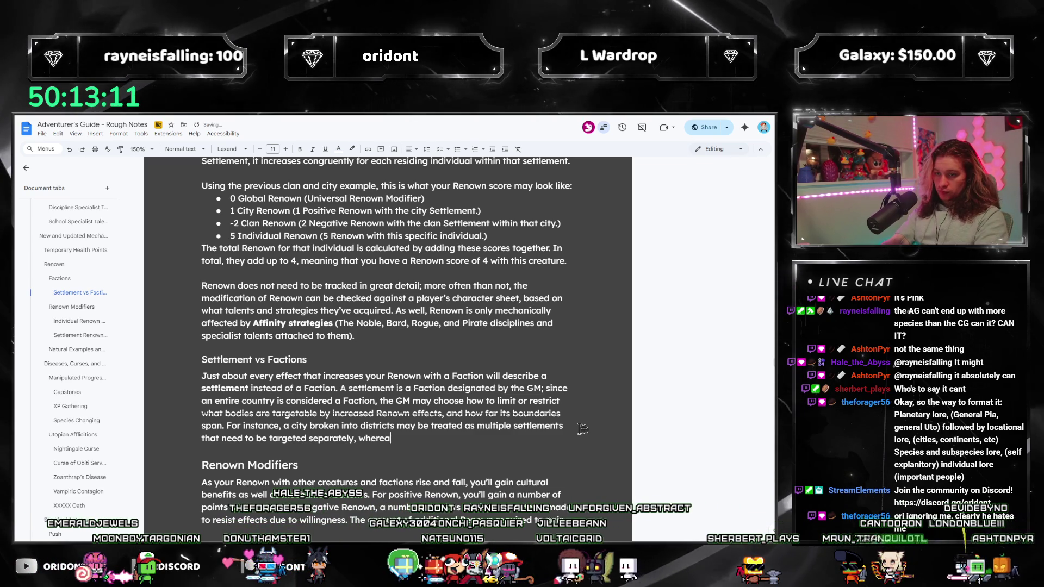
type("s a smaller ")
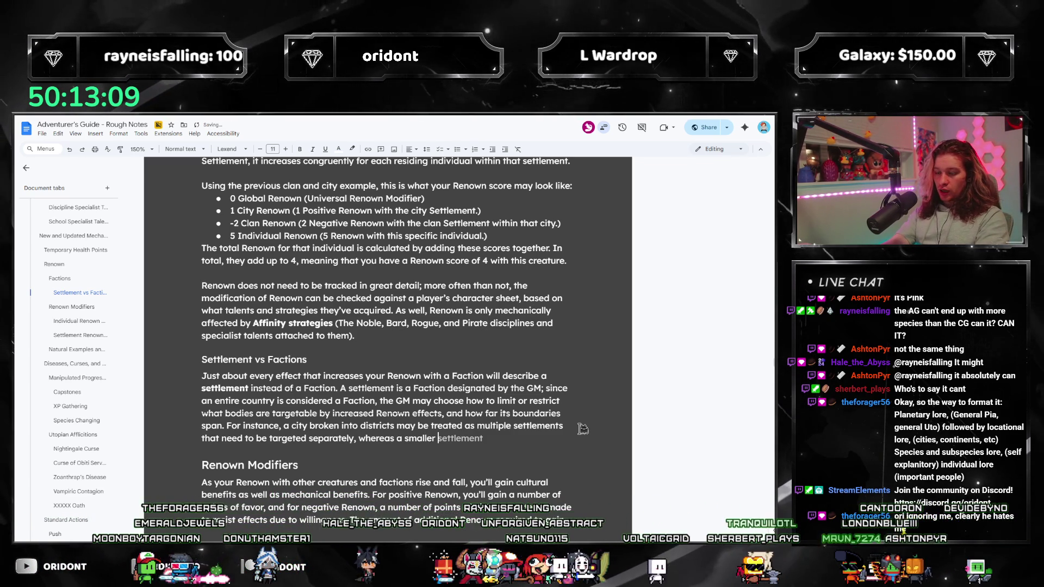
type("town may be treated as")
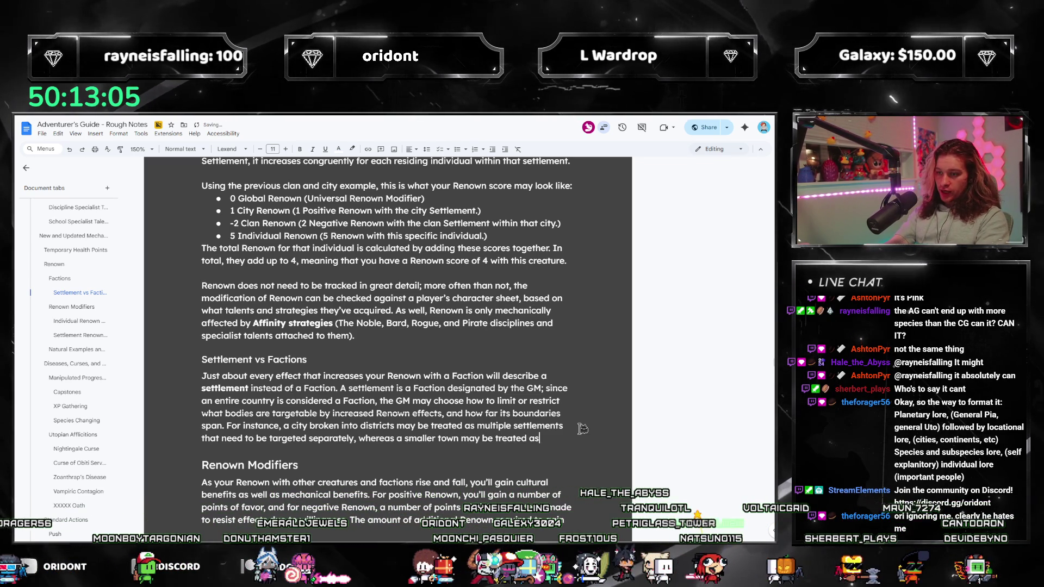
type(" an entire sett")
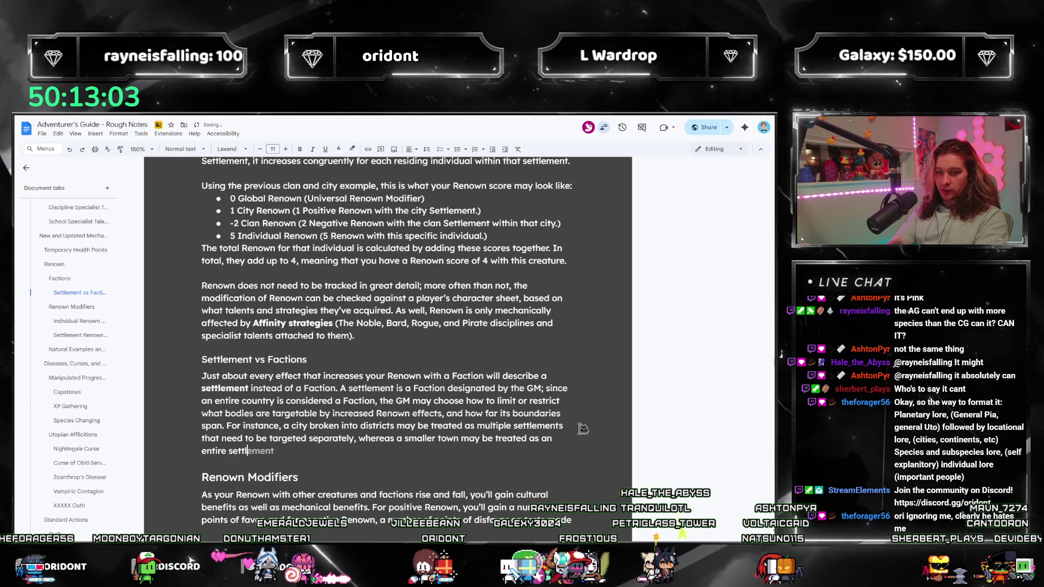
type("lement on its own.")
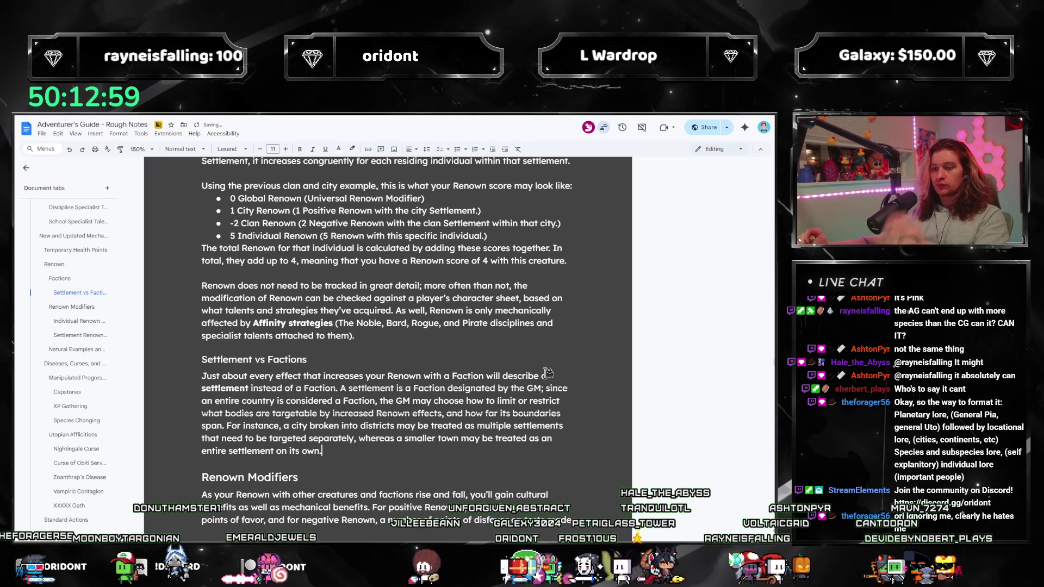
scroll(560, 349, "down", 1)
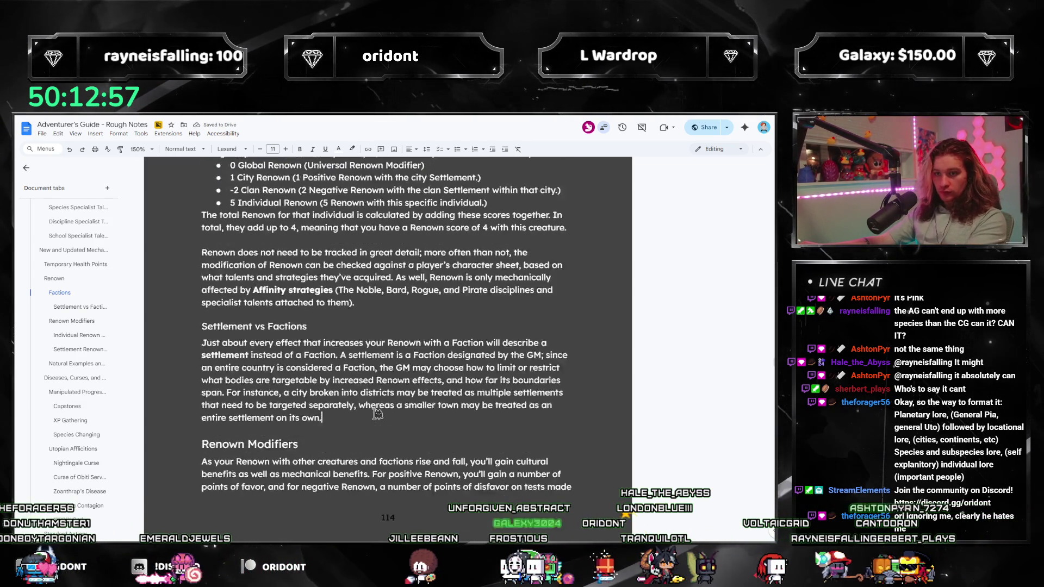
scroll(371, 434, "up", 4)
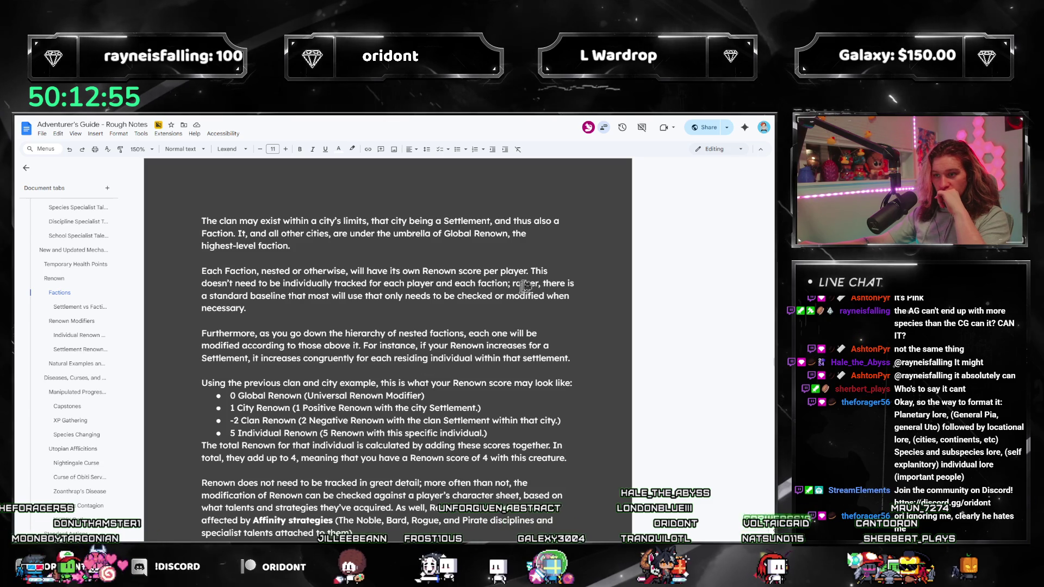
scroll(470, 329, "down", 2)
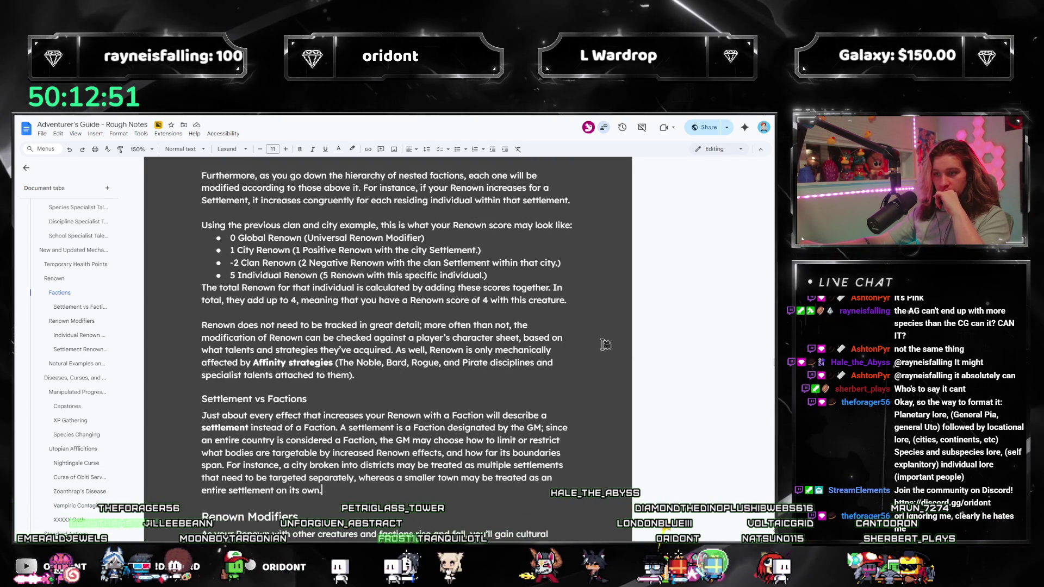
scroll(249, 402, "up", 1)
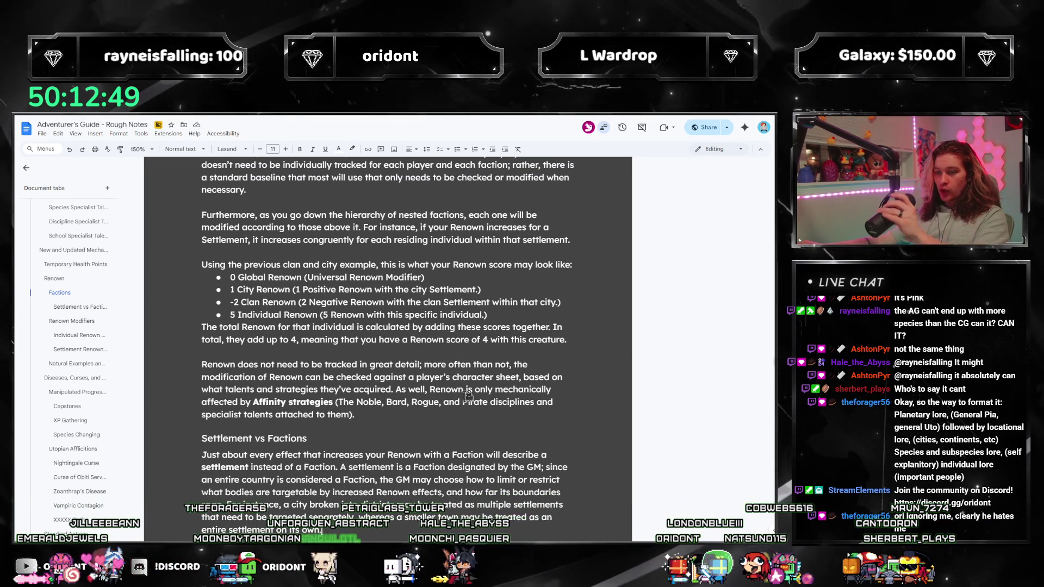
scroll(467, 394, "up", 1)
scroll(440, 400, "up", 3)
scroll(408, 408, "up", 3)
scroll(378, 419, "down", 3)
scroll(377, 419, "down", 5)
scroll(367, 428, "down", 6)
scroll(354, 438, "down", 7)
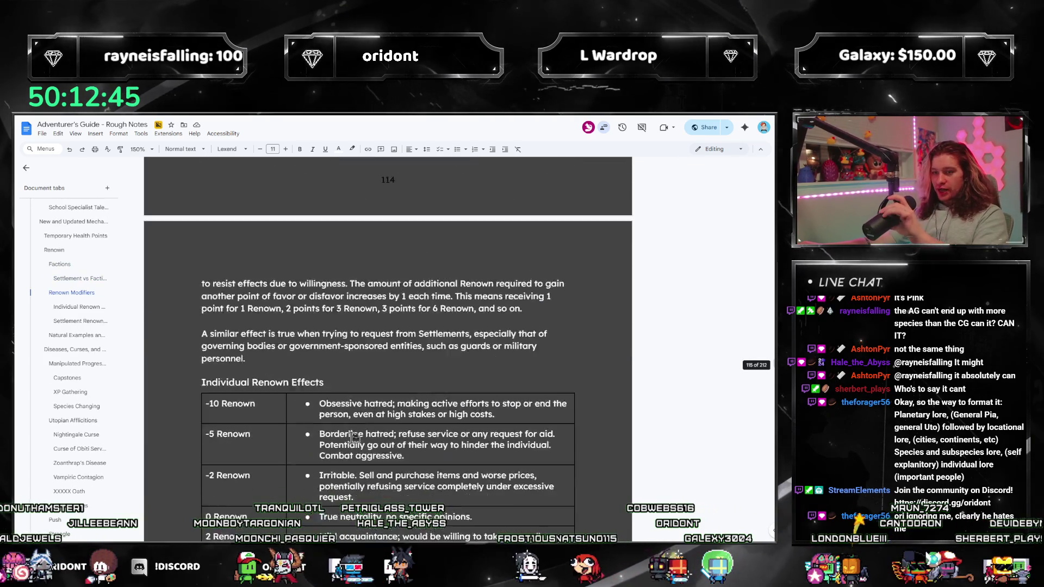
scroll(353, 437, "down", 3)
scroll(351, 435, "down", 2)
scroll(339, 428, "down", 8)
scroll(343, 430, "up", 5)
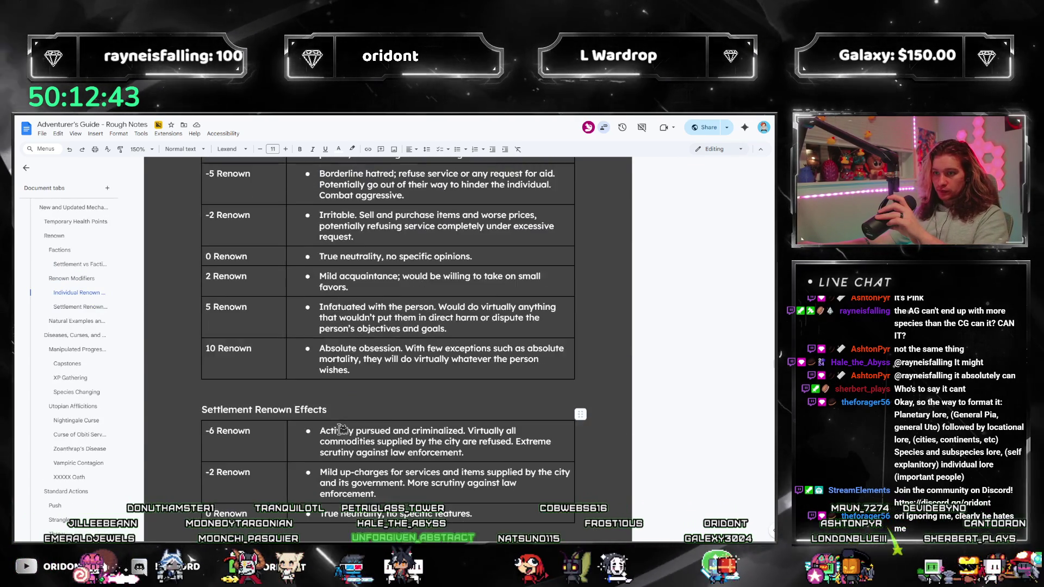
scroll(343, 429, "up", 4)
scroll(348, 419, "up", 2)
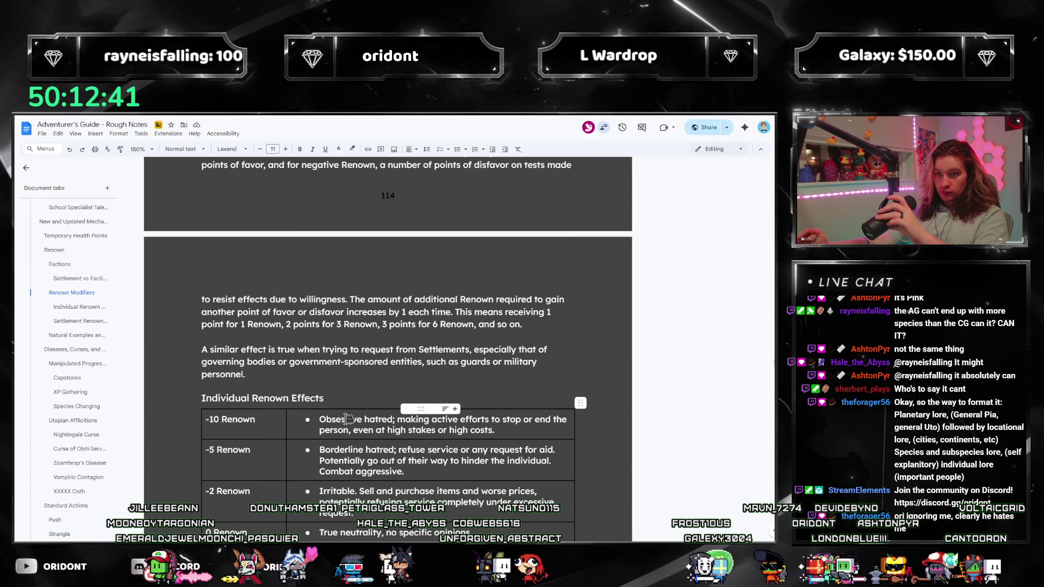
scroll(514, 343, "down", 3)
scroll(514, 342, "down", 2)
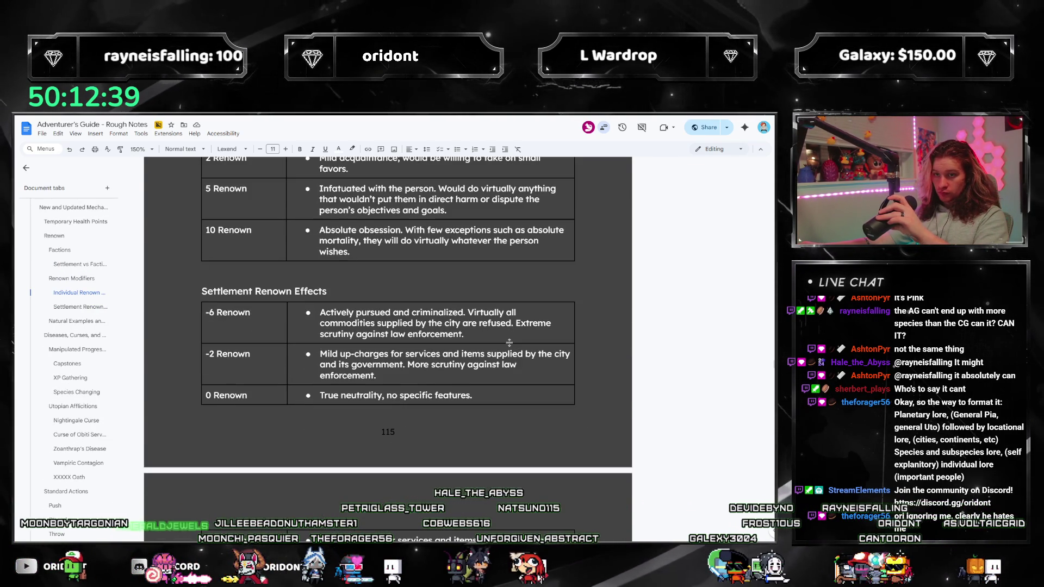
scroll(515, 342, "up", 2)
scroll(516, 343, "up", 2)
scroll(515, 342, "down", 4)
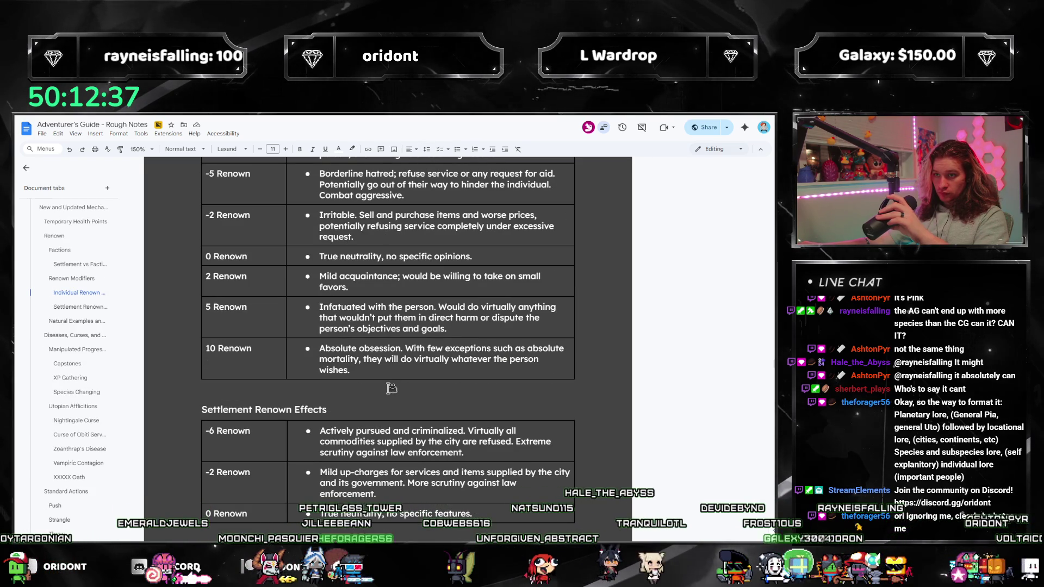
scroll(380, 363, "down", 4)
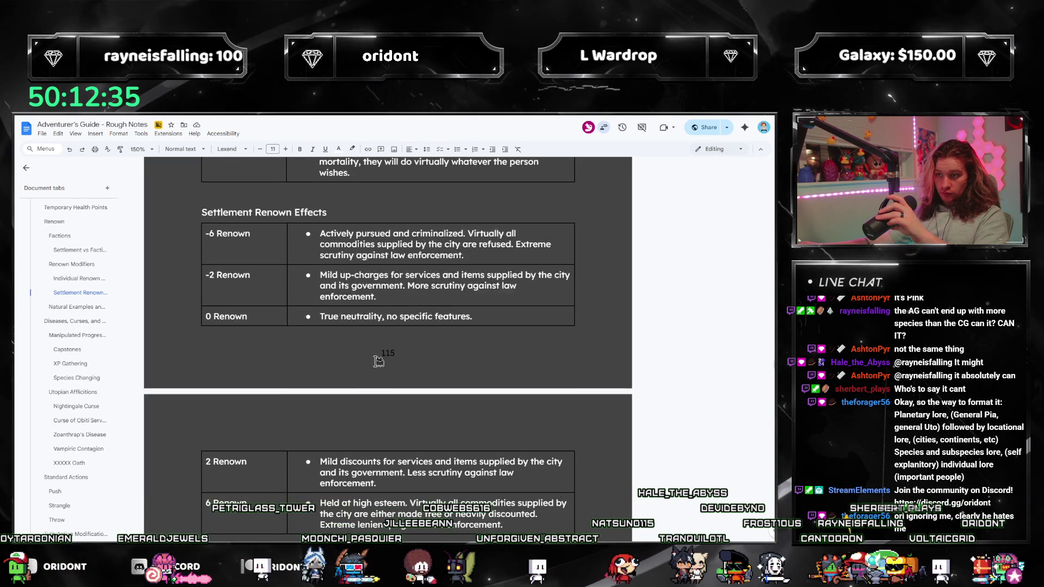
scroll(359, 356, "down", 4)
scroll(334, 351, "down", 4)
scroll(289, 337, "up", 3)
scroll(310, 350, "down", 2)
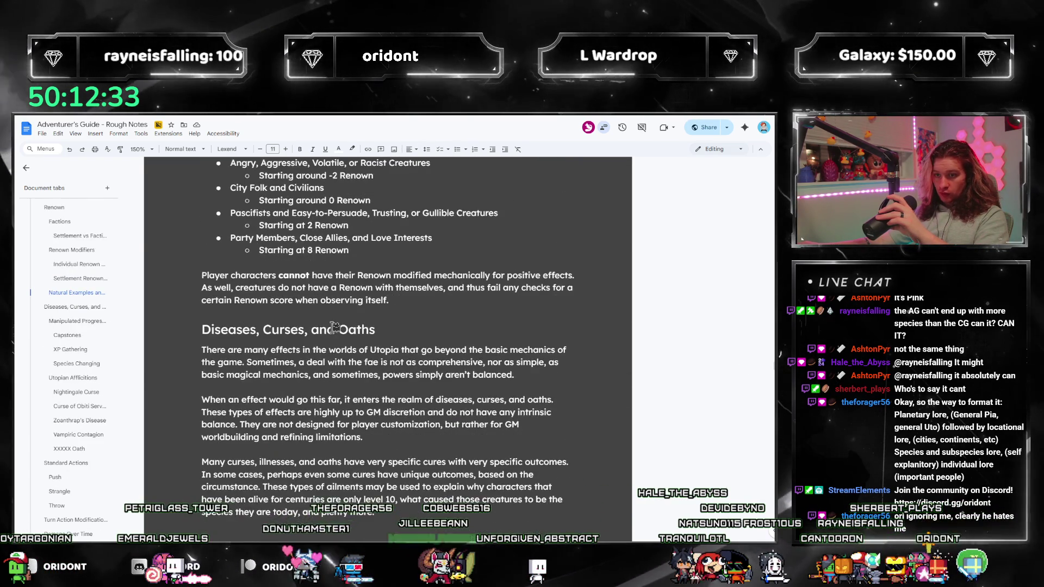
scroll(343, 371, "up", 3)
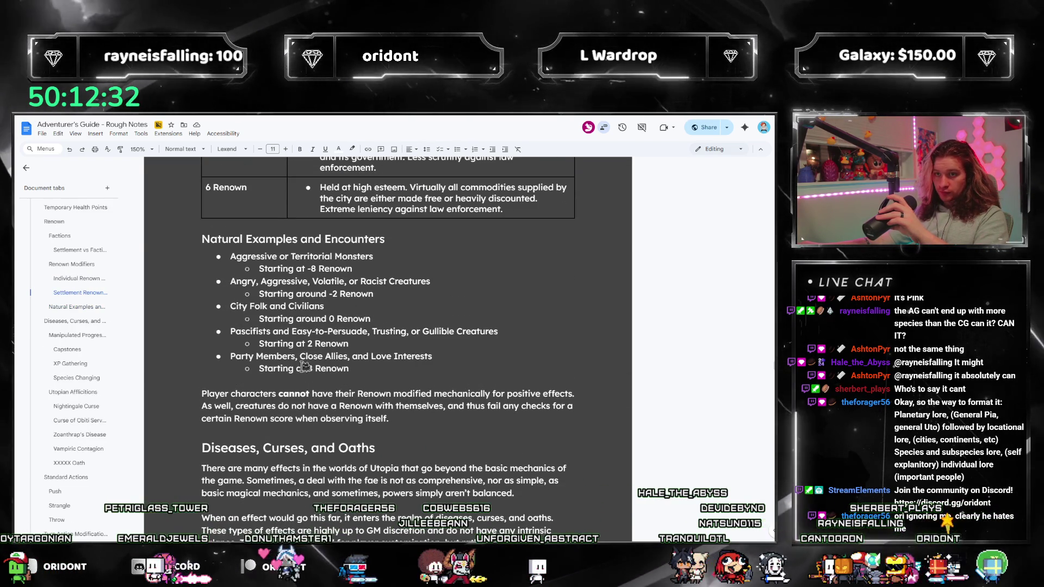
Scroll past the Renown tables and jump to the XP Gathering section via the outline.
left_click(357, 369)
scroll(358, 365, "down", 3)
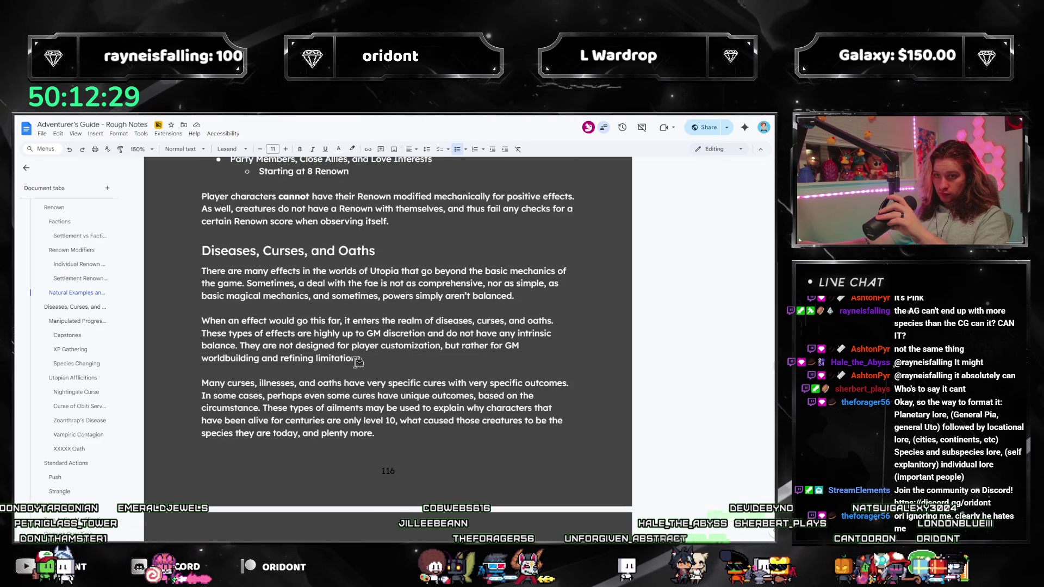
scroll(355, 366, "up", 3)
scroll(355, 366, "up", 1)
scroll(353, 369, "down", 2)
scroll(354, 370, "down", 2)
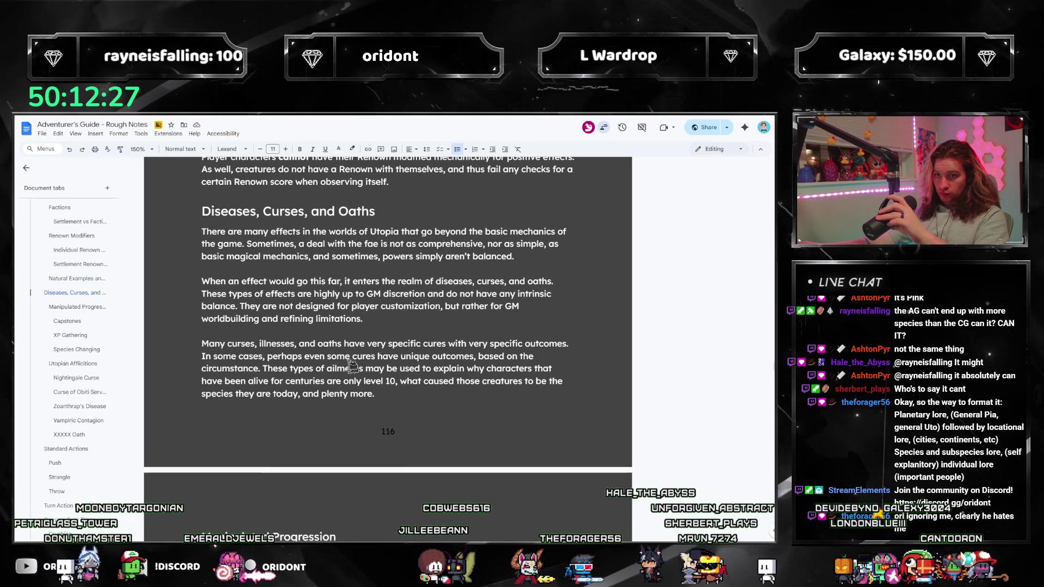
scroll(309, 225, "down", 4)
scroll(308, 224, "down", 7)
scroll(74, 347, "up", 5)
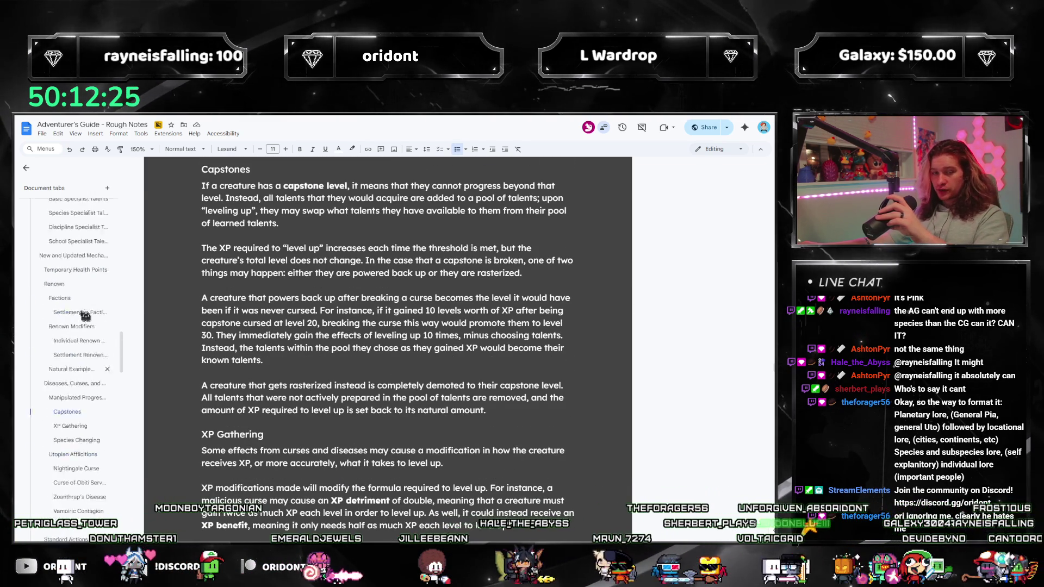
left_click(82, 351)
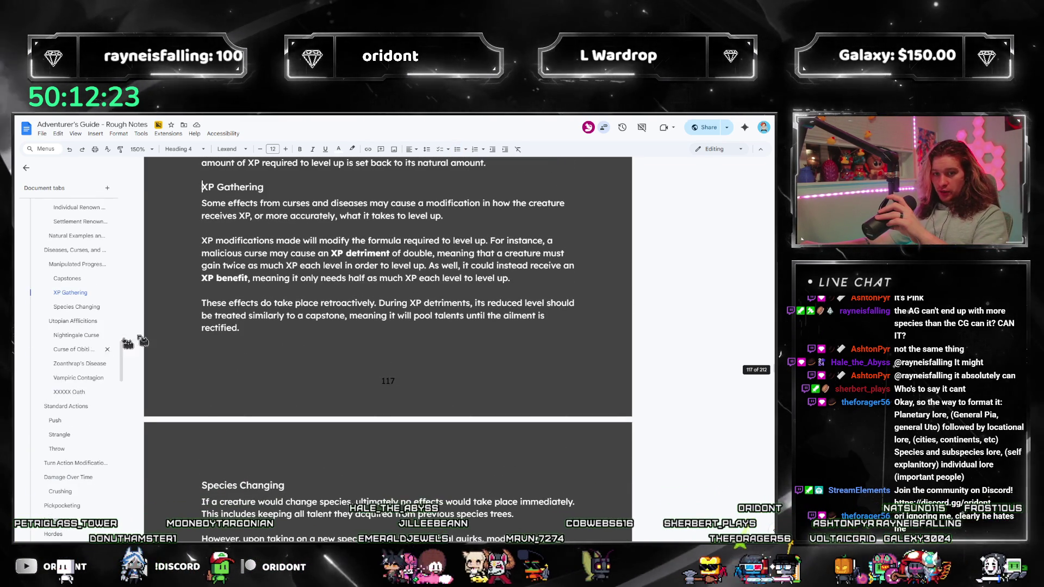
Rename the XXXXX Oath heading to Oath of Pacifism, then move to Vampiric Contagion.
left_click(70, 392)
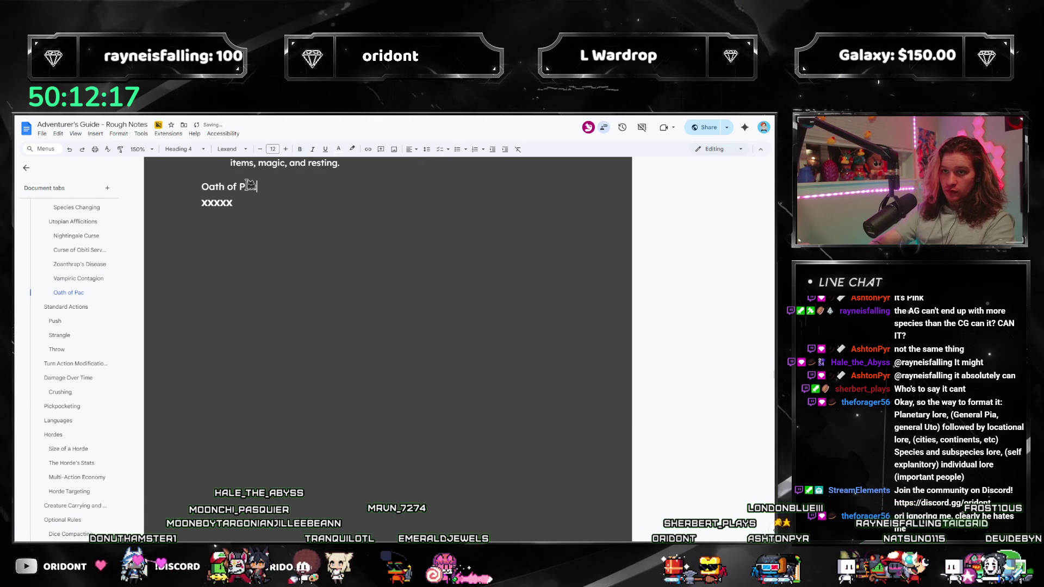
left_click(61, 282)
scroll(300, 345, "down", 5)
scroll(300, 345, "down", 5)
scroll(300, 345, "down", 5)
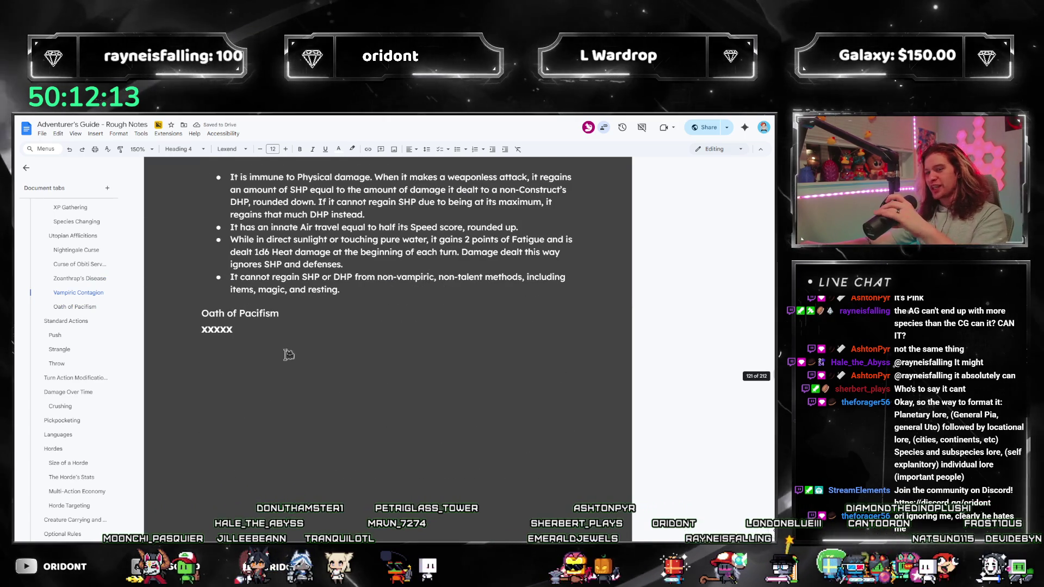
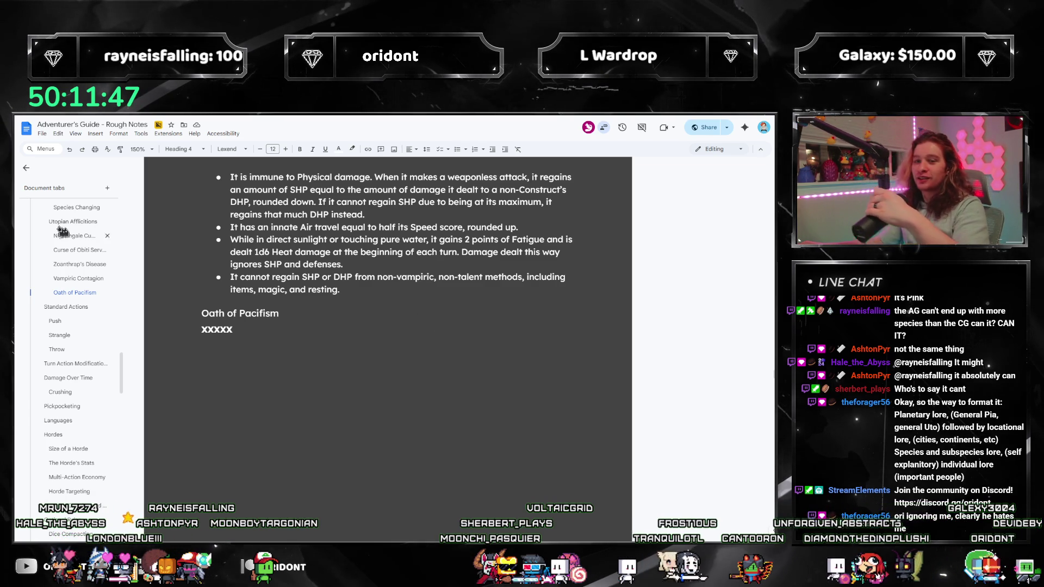
Jump to the Turn Action Modifications section and review its differing-effects sentences.
left_click(57, 307)
left_click(57, 335)
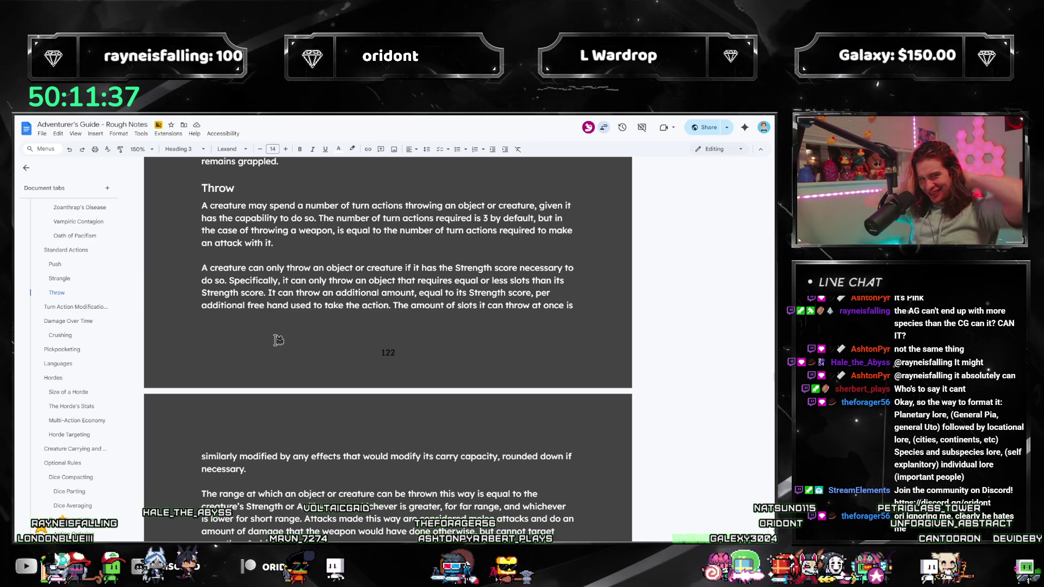
left_click(57, 307)
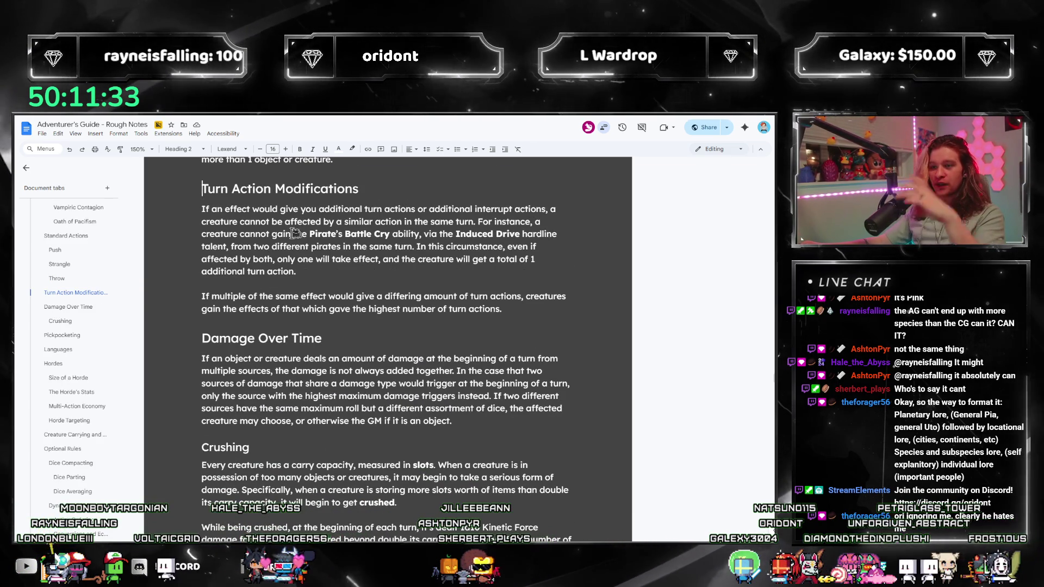
left_click(492, 210)
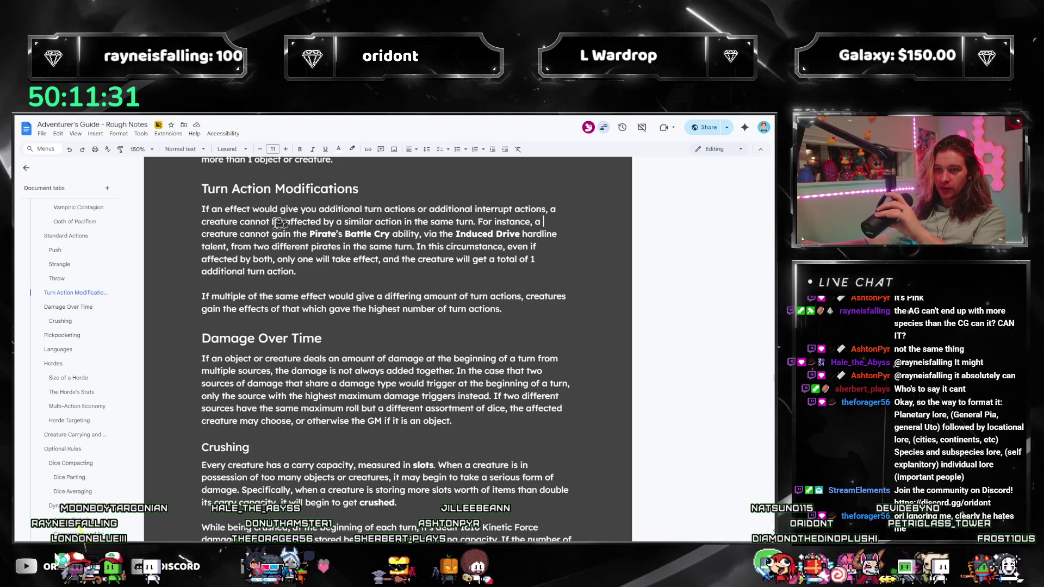
left_click_drag(209, 221, 377, 222)
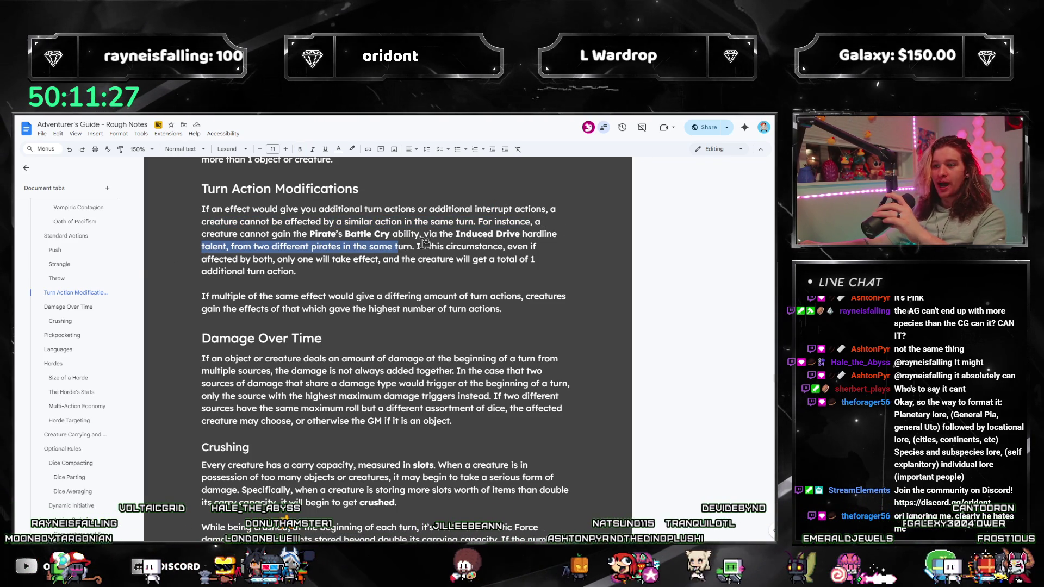
mouse_move(512, 236)
left_mouse_down()
mouse_move(234, 260)
mouse_move(419, 238)
left_mouse_up()
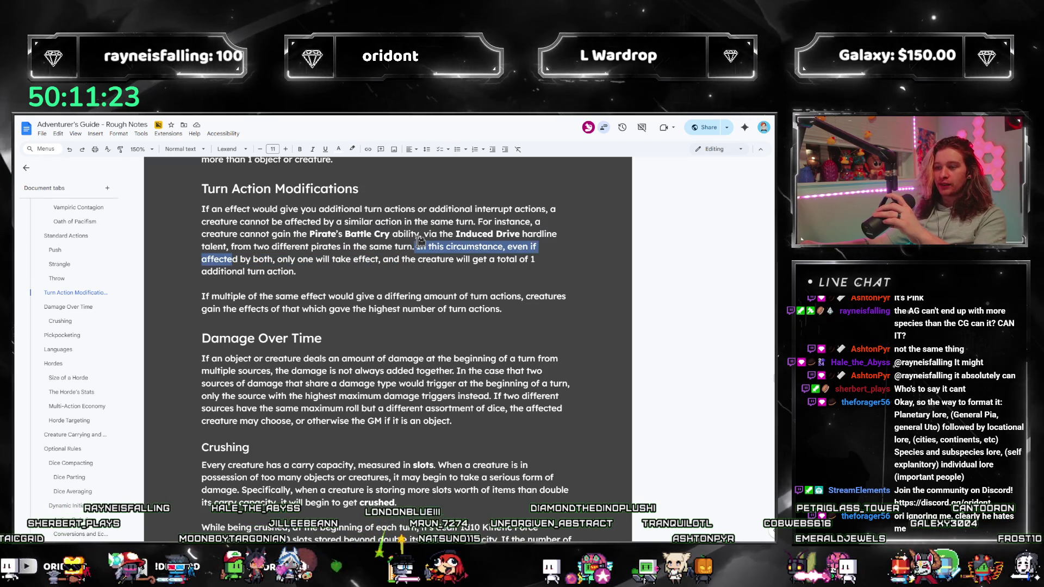
left_click(447, 288)
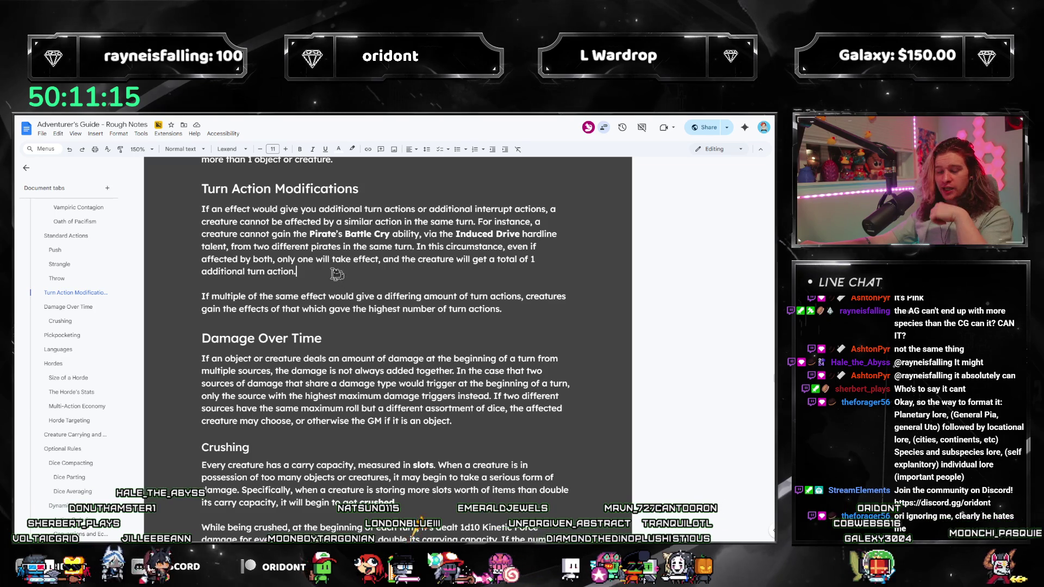
Extend the rule to interrupt actions and trim it to end with "gave the highest number.".
left_click_drag(340, 277, 198, 204)
left_click(475, 308)
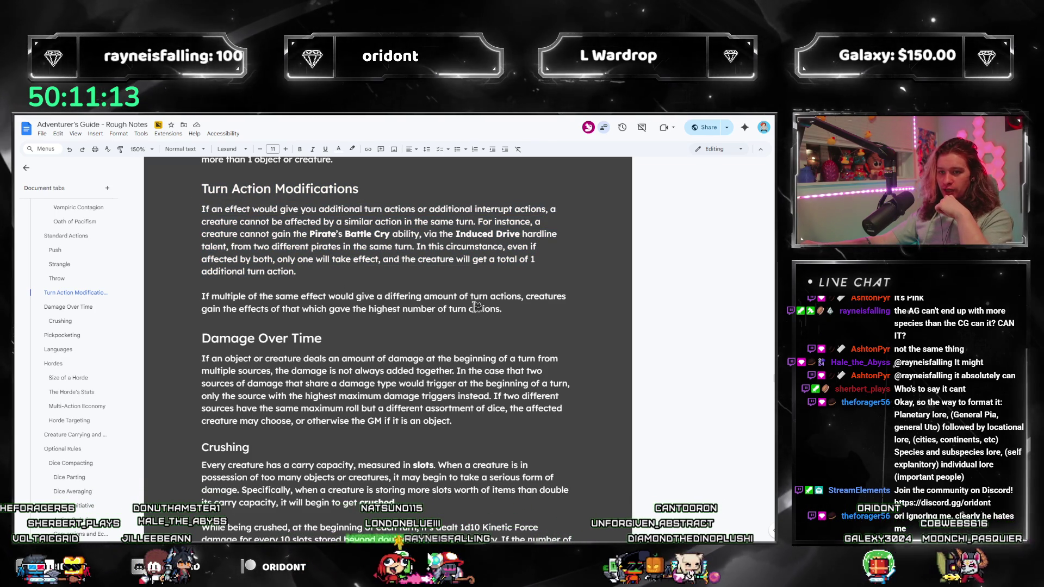
mouse_move(501, 309)
left_mouse_down()
mouse_move(204, 296)
mouse_move(512, 308)
left_mouse_up()
left_click(543, 311)
left_click(511, 307)
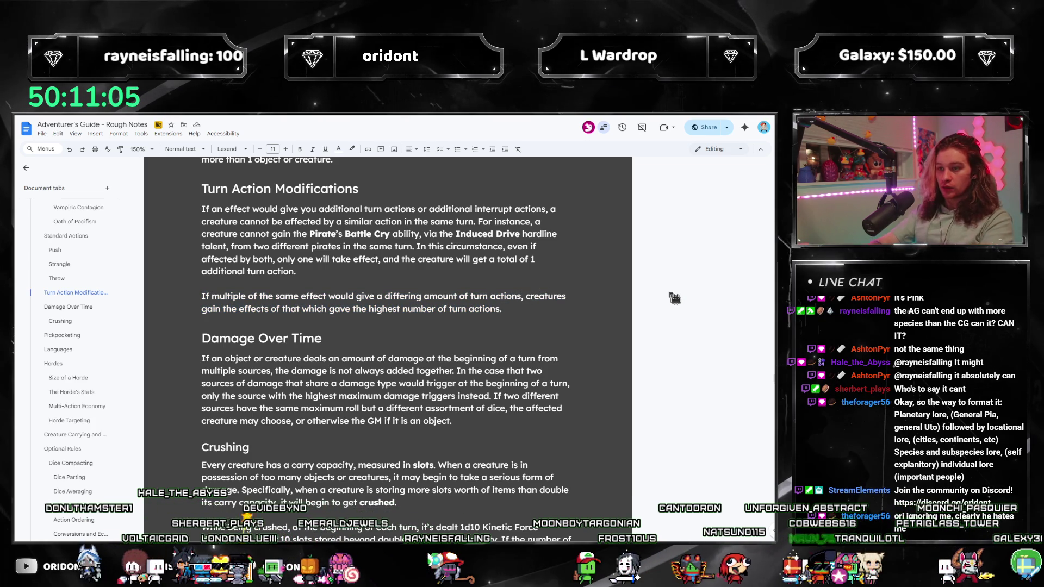
key("Up")
key("BackSpace")
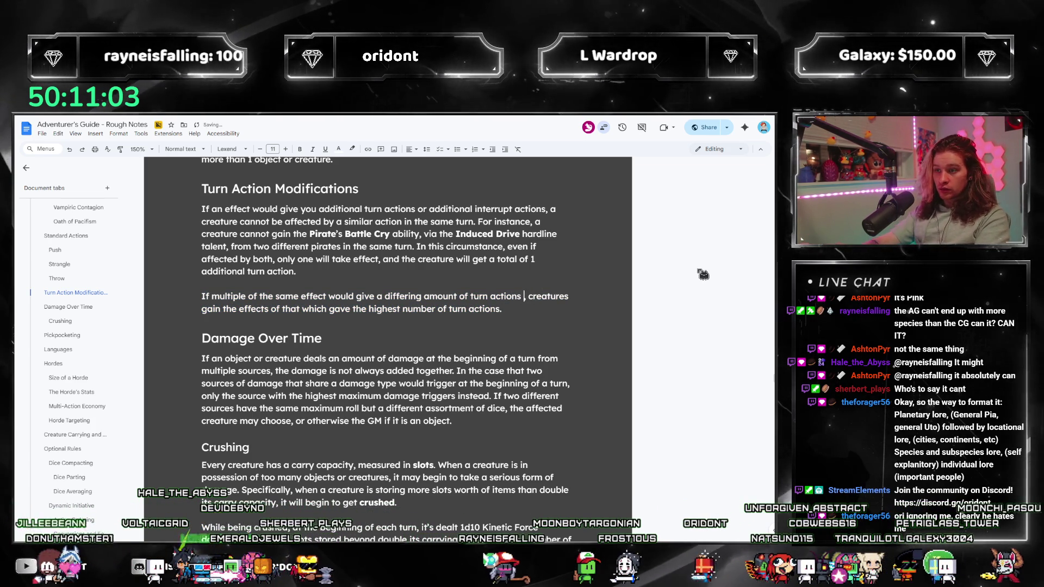
type("or interrupt actions")
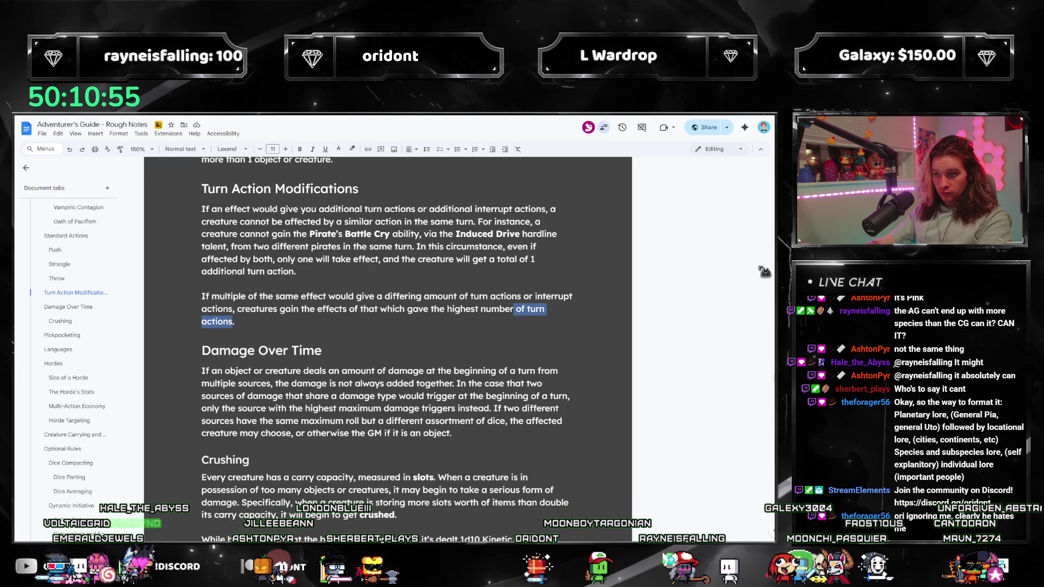
key("BackSpace")
scroll(489, 327, "down", 1)
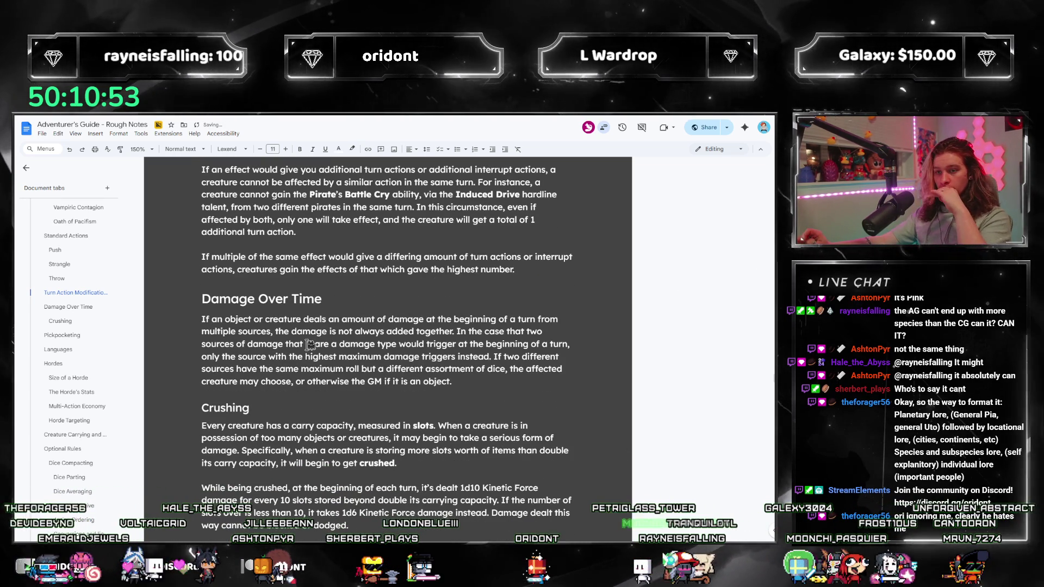
scroll(244, 270, "down", 2)
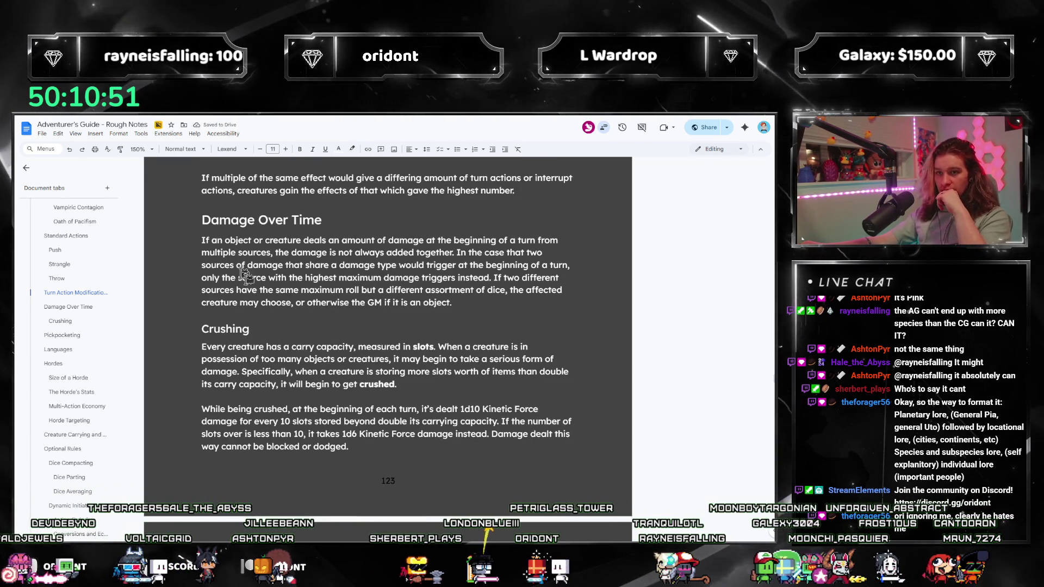
scroll(435, 321, "down", 4)
scroll(241, 299, "down", 2)
scroll(253, 318, "down", 5)
scroll(263, 350, "down", 8)
scroll(277, 345, "down", 1)
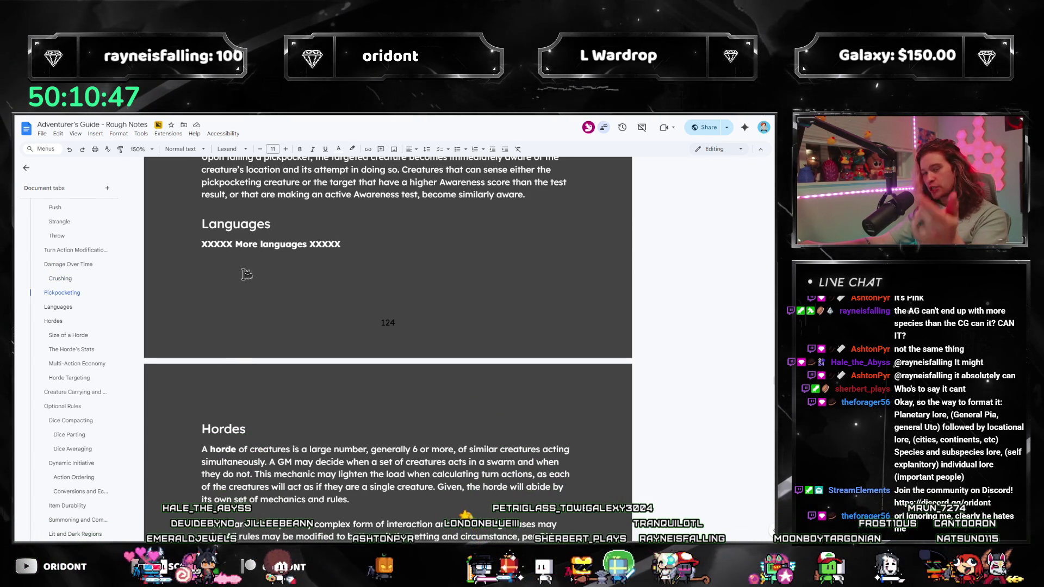
scroll(274, 273, "down", 3)
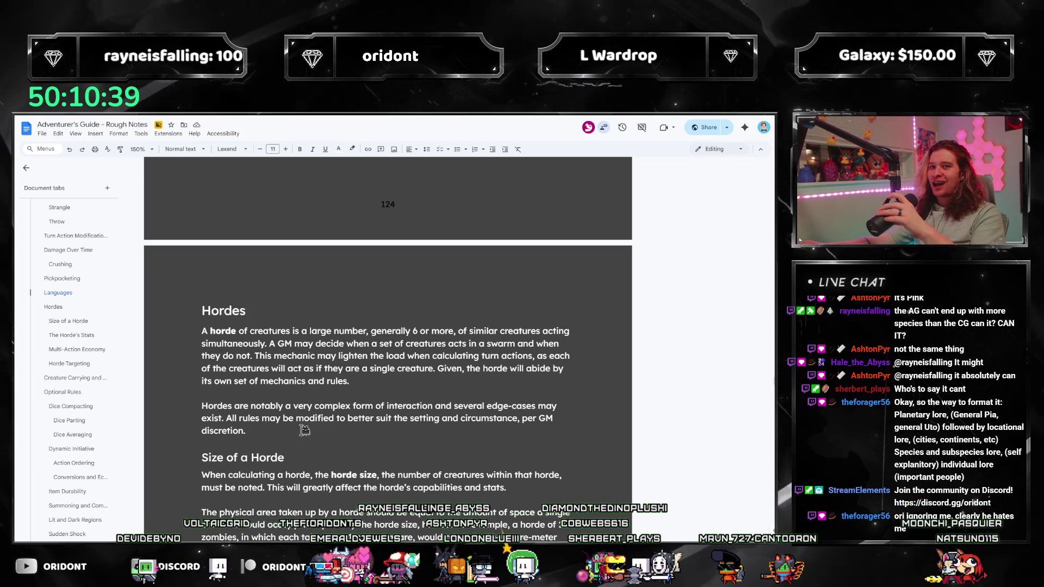
scroll(377, 342, "down", 2)
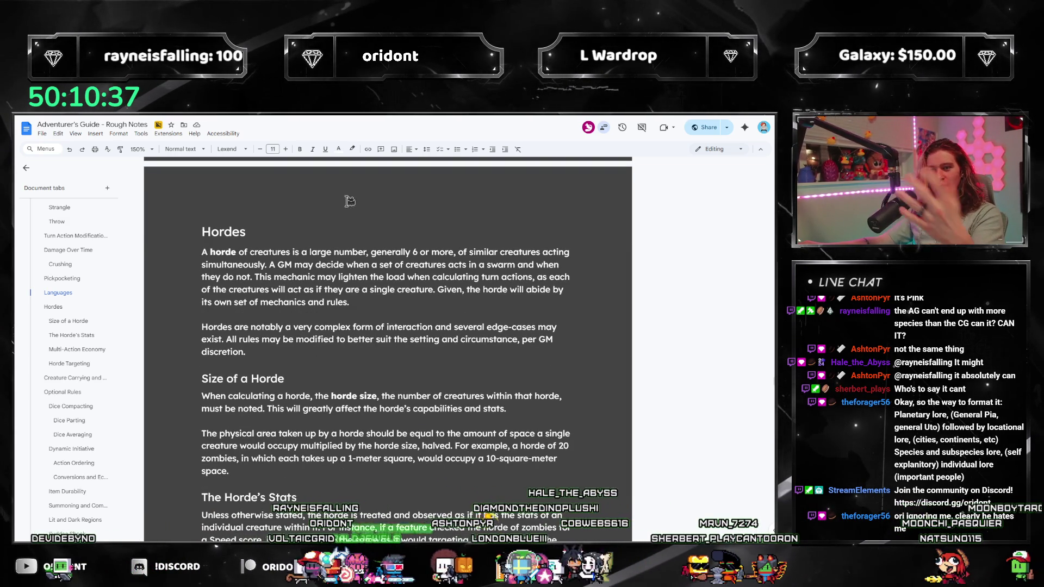
scroll(349, 201, "down", 2)
scroll(350, 245, "down", 3)
scroll(351, 310, "down", 3)
scroll(353, 362, "down", 3)
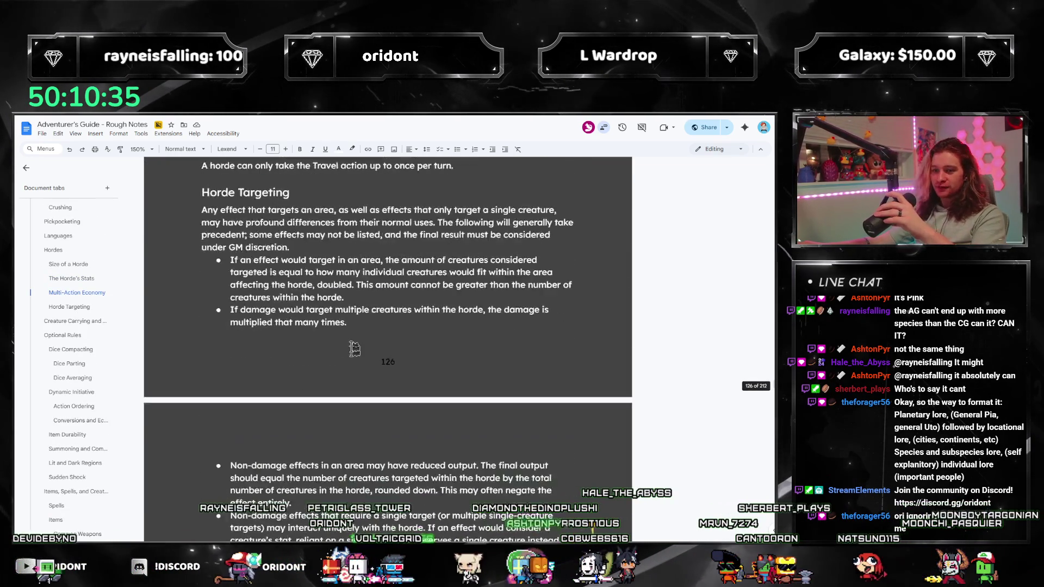
scroll(353, 363, "down", 3)
scroll(334, 364, "down", 5)
scroll(310, 369, "down", 4)
scroll(278, 373, "down", 3)
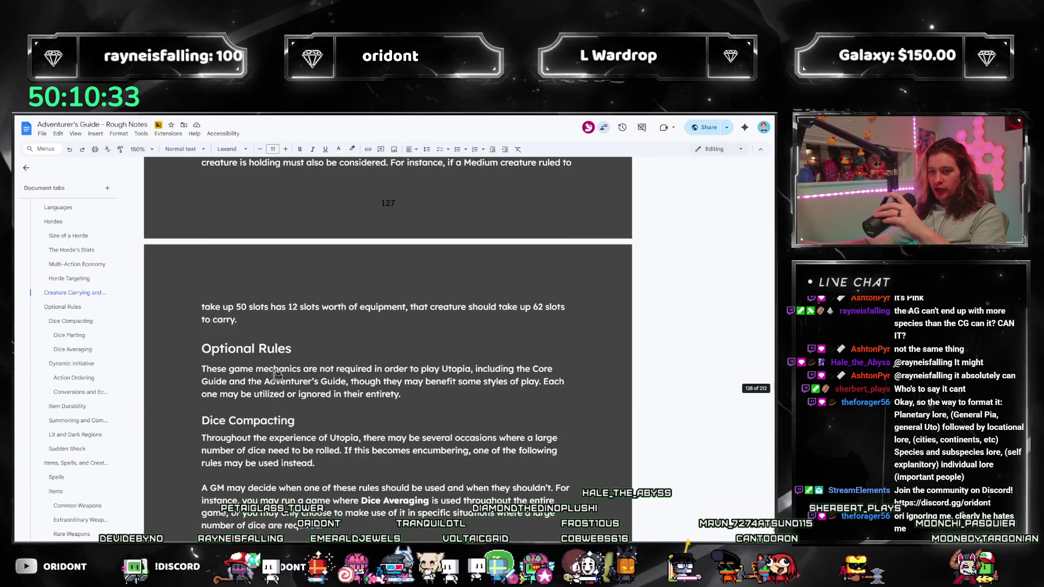
scroll(277, 372, "down", 4)
scroll(276, 383, "up", 3)
scroll(269, 404, "up", 6)
scroll(275, 412, "up", 1)
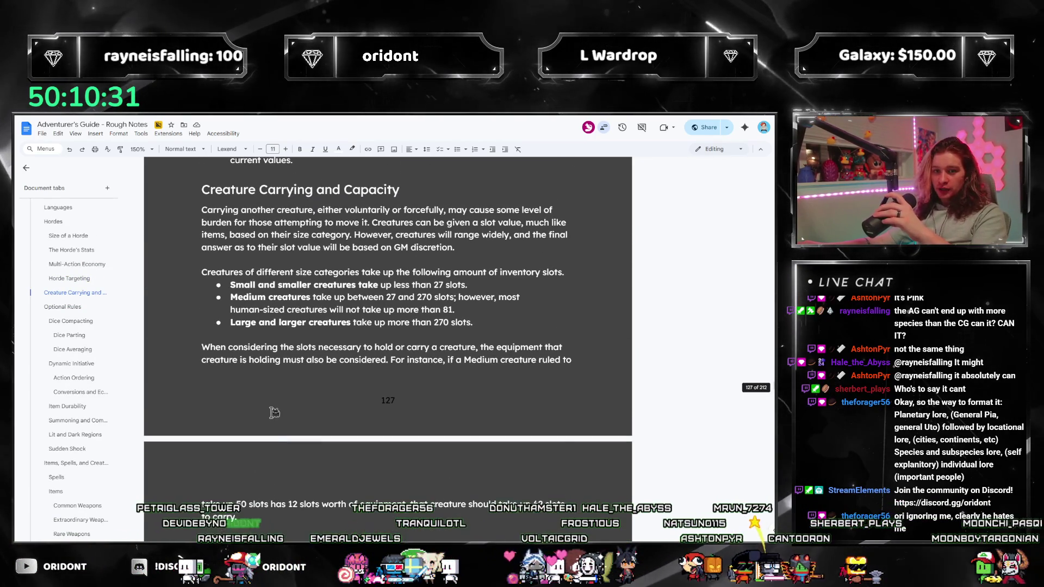
scroll(291, 430, "down", 2)
scroll(294, 367, "down", 3)
scroll(301, 262, "down", 3)
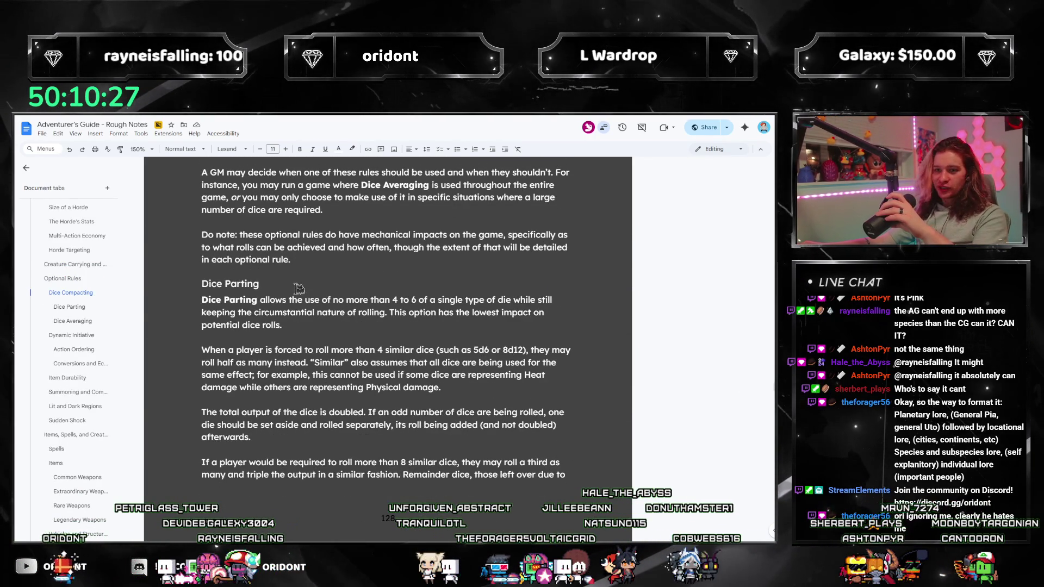
scroll(299, 288, "up", 2)
scroll(307, 295, "up", 1)
scroll(337, 328, "down", 1)
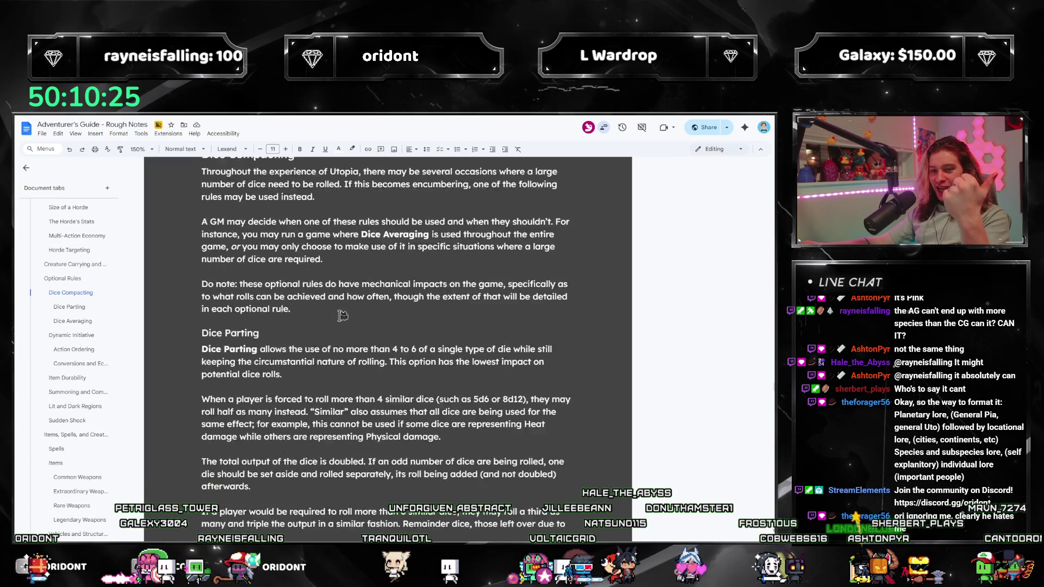
scroll(335, 328, "down", 6)
scroll(330, 330, "down", 6)
scroll(325, 331, "down", 3)
scroll(327, 332, "down", 2)
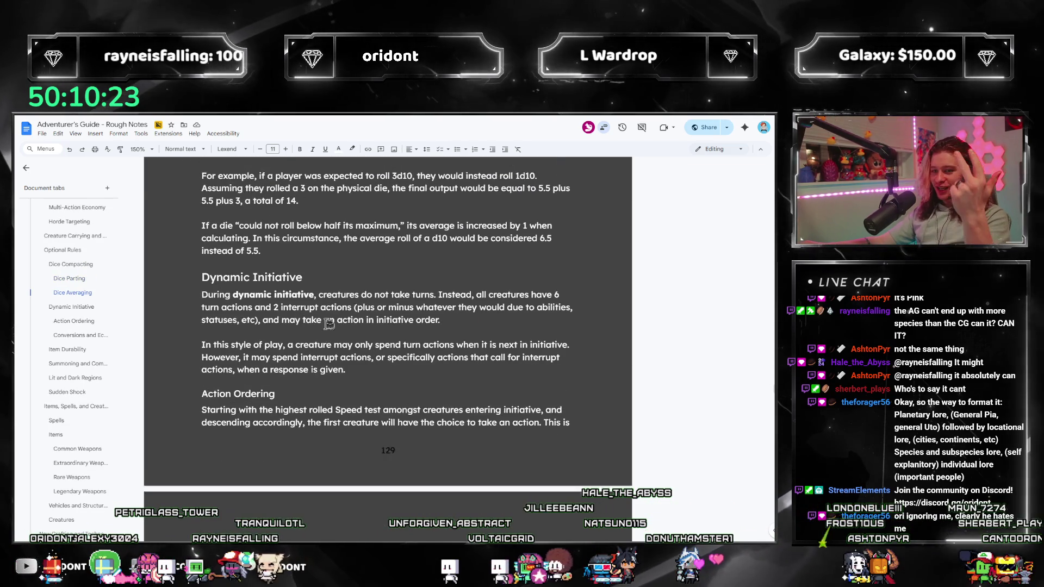
scroll(328, 333, "down", 1)
scroll(330, 334, "down", 3)
scroll(310, 326, "down", 1)
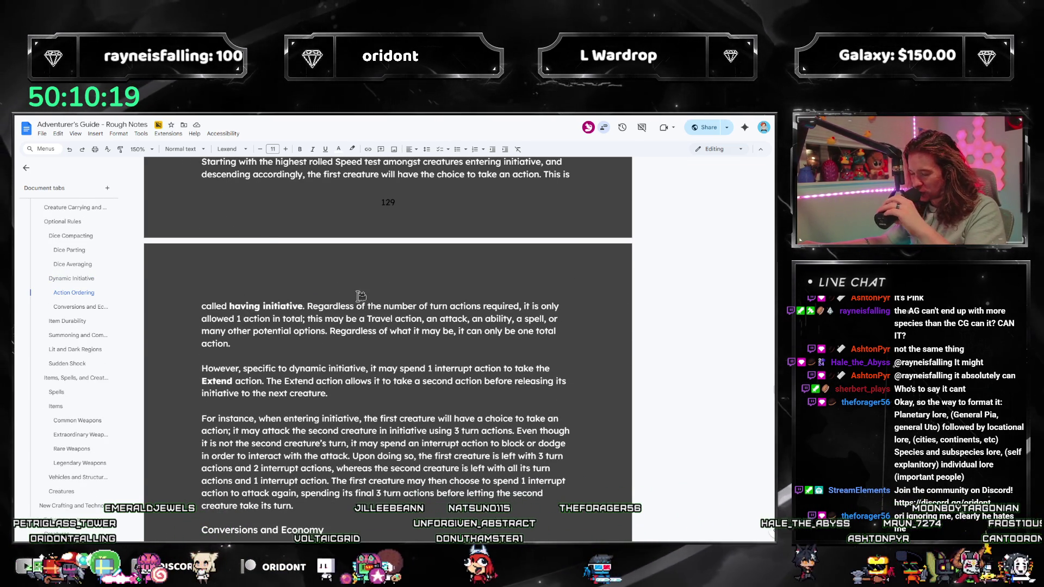
scroll(360, 295, "down", 2)
scroll(350, 291, "down", 4)
scroll(339, 286, "down", 3)
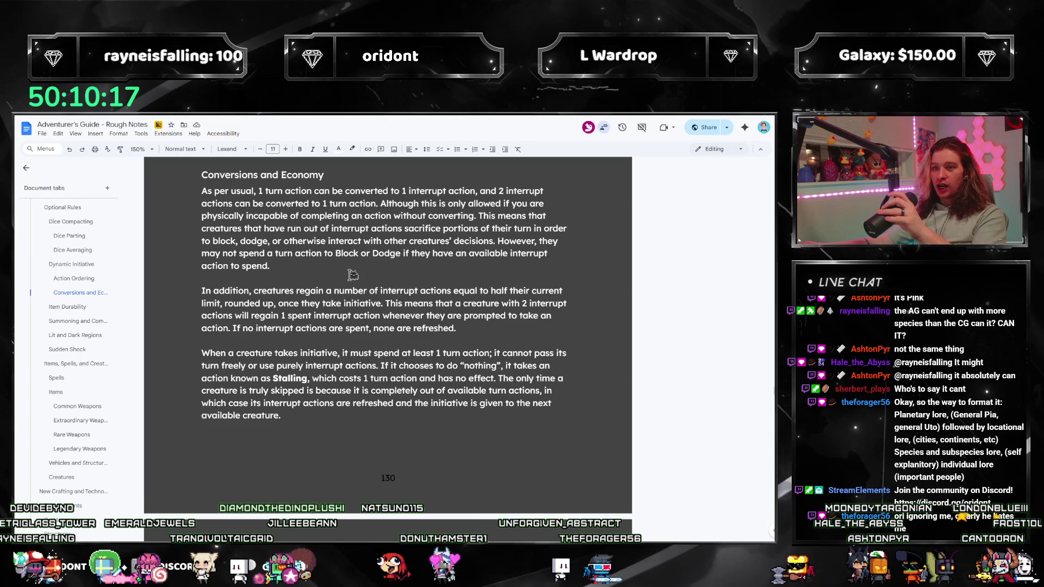
scroll(353, 277, "down", 3)
scroll(353, 299, "down", 2)
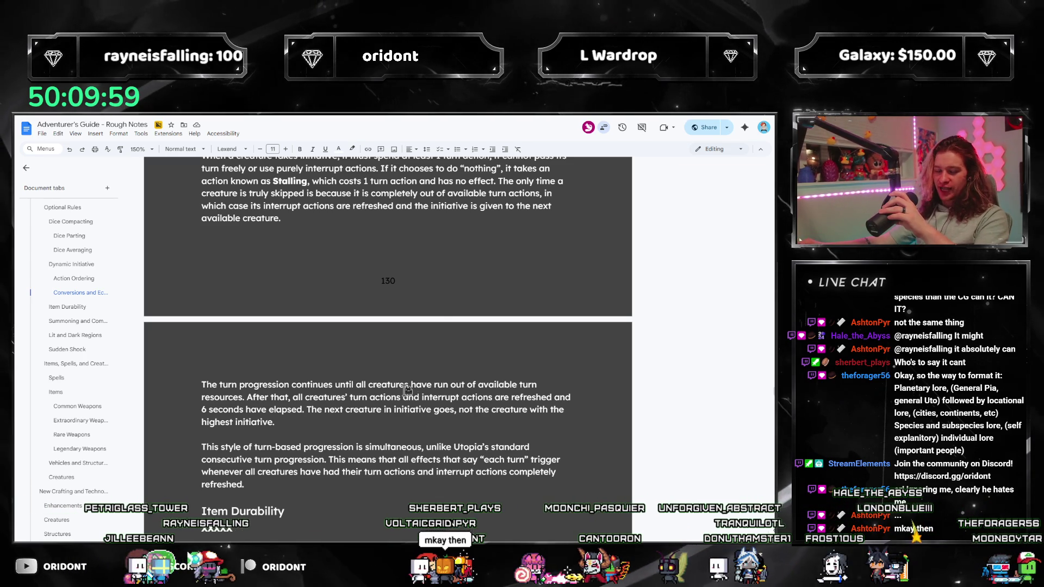
scroll(406, 391, "down", 2)
scroll(314, 346, "down", 1)
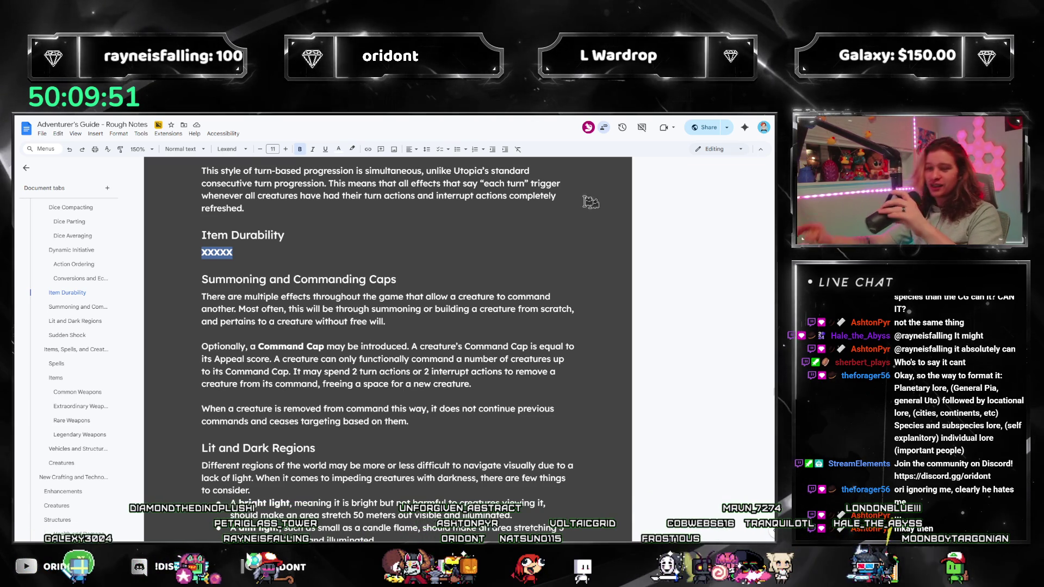
Read through Lit and Dark Regions and Sudden Shock lists on toward the Spells page.
left_click(457, 334)
scroll(439, 356, "down", 1)
scroll(440, 357, "down", 1)
scroll(375, 351, "down", 1)
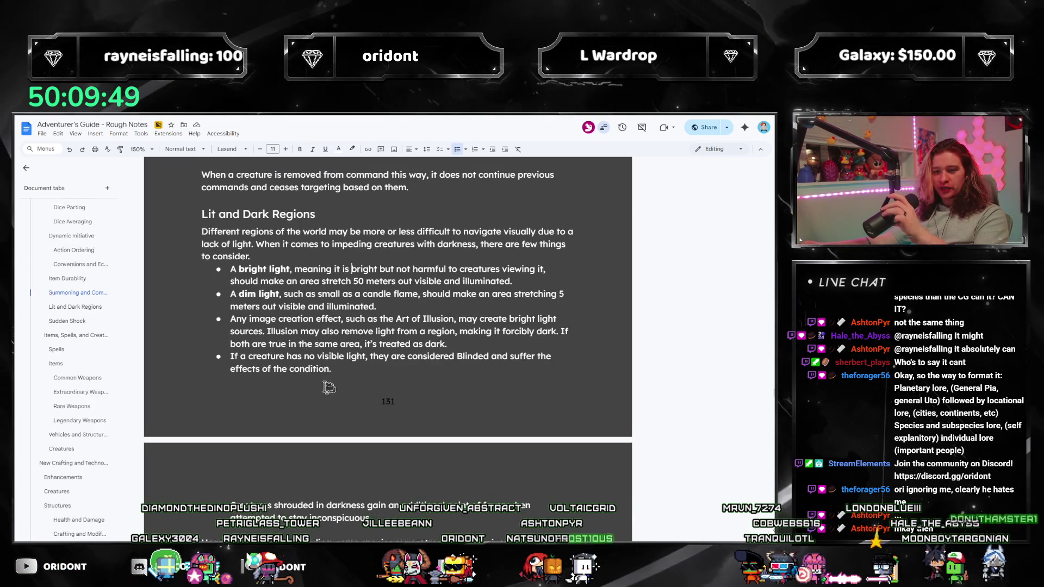
scroll(316, 347, "down", 2)
scroll(286, 345, "down", 1)
scroll(242, 344, "down", 2)
scroll(236, 359, "down", 1)
scroll(227, 388, "down", 1)
scroll(190, 464, "down", 2)
scroll(229, 441, "down", 2)
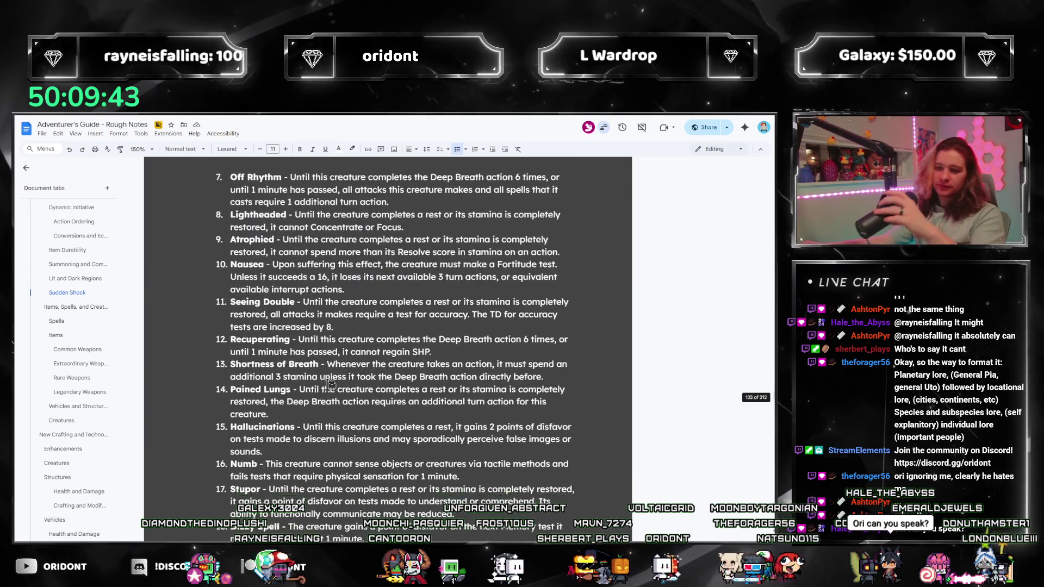
scroll(277, 416, "down", 3)
scroll(333, 387, "down", 2)
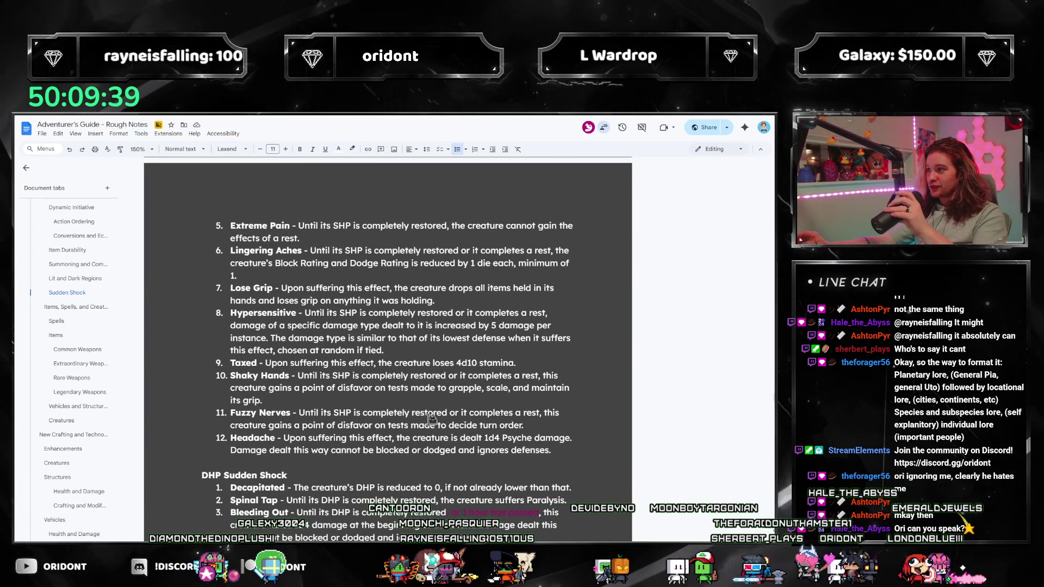
scroll(425, 320, "down", 2)
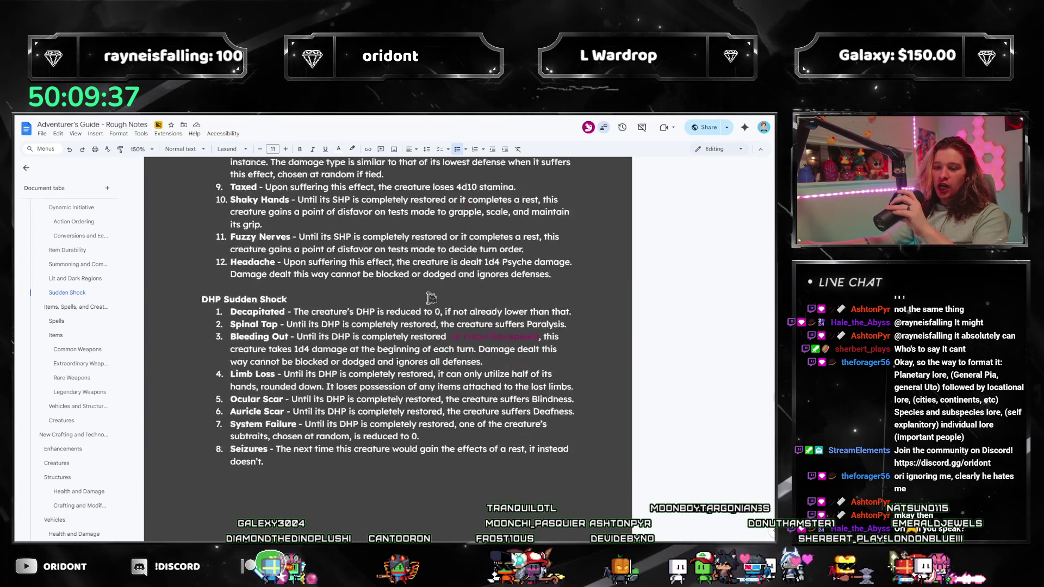
scroll(428, 318, "down", 2)
scroll(396, 276, "down", 3)
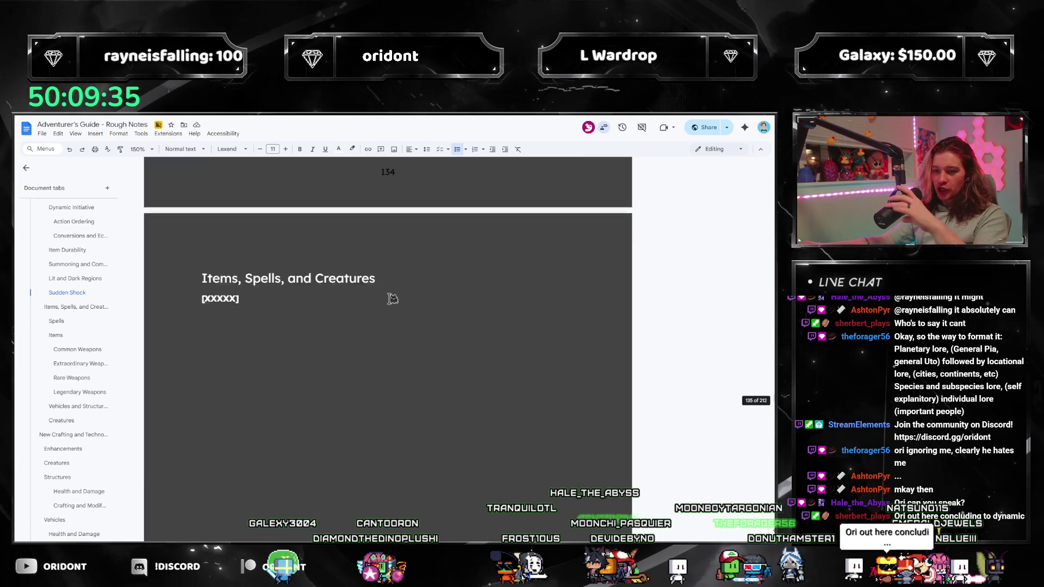
scroll(391, 299, "down", 1)
scroll(392, 302, "down", 2)
scroll(388, 343, "down", 4)
scroll(384, 363, "down", 3)
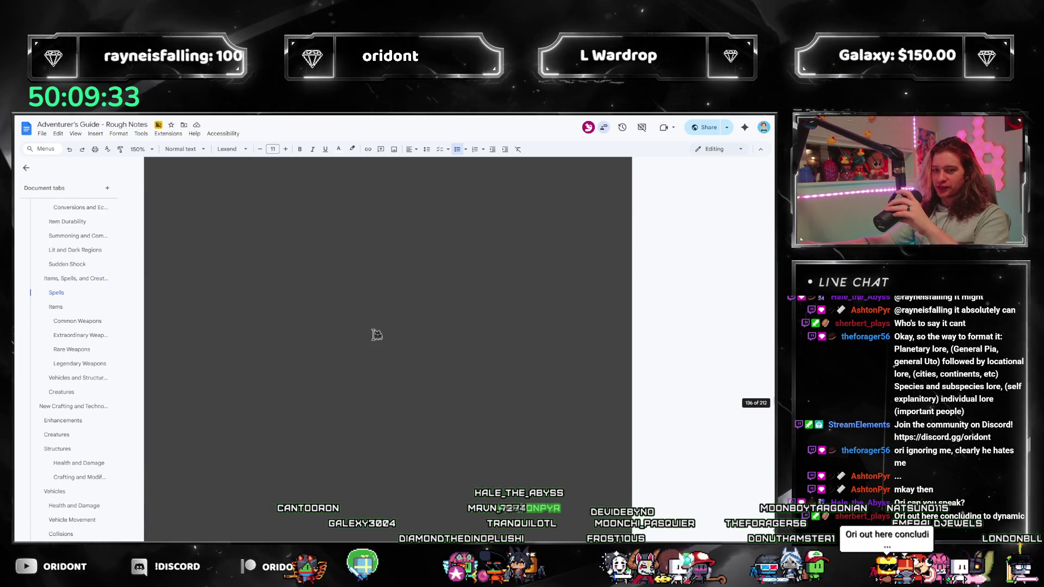
Jump through Items, Vehicles and Structures to the crafting Creatures rules.
left_click(56, 292)
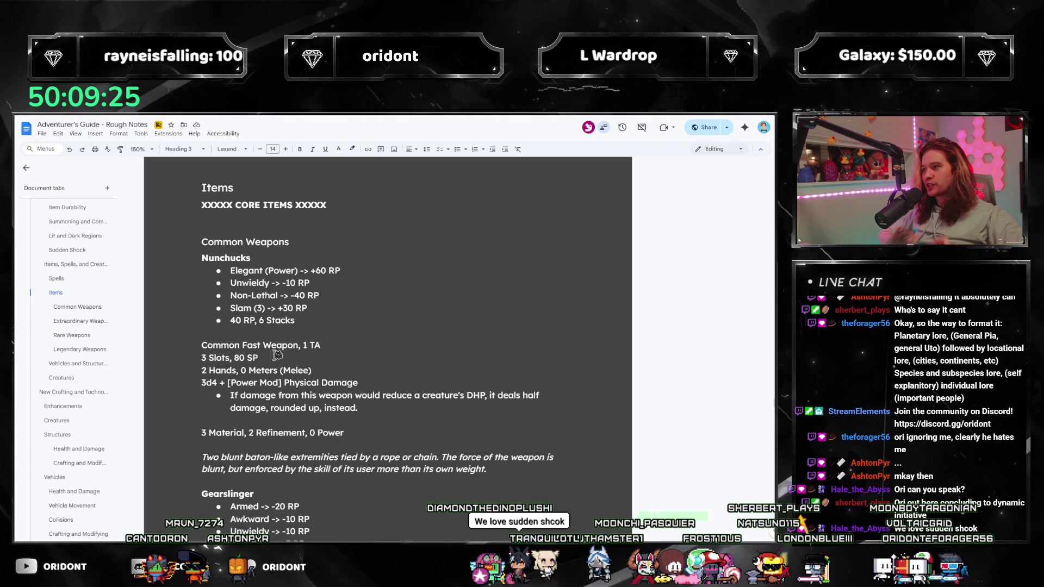
left_click(65, 378)
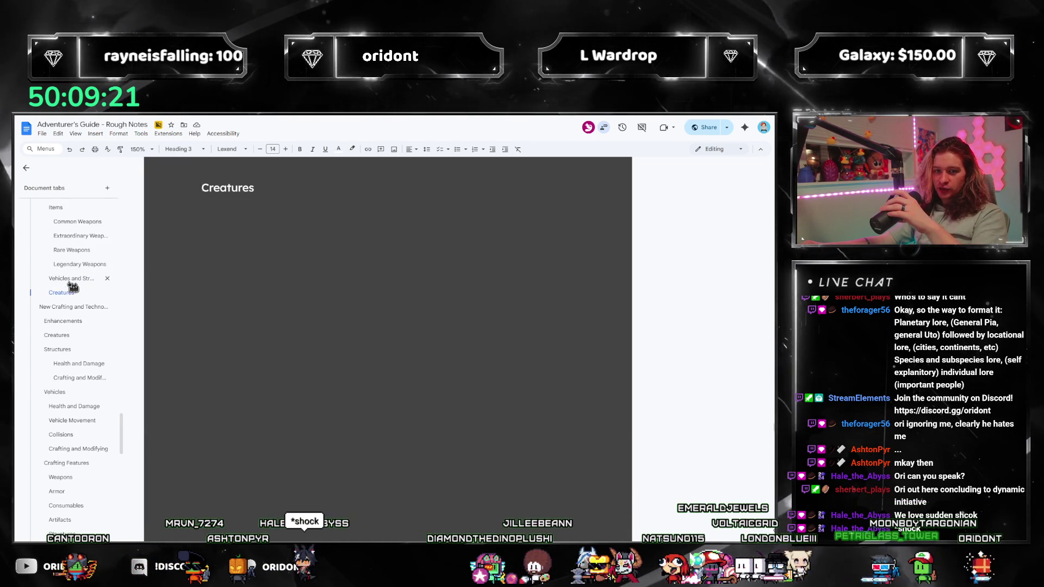
left_click(69, 279)
left_click(65, 309)
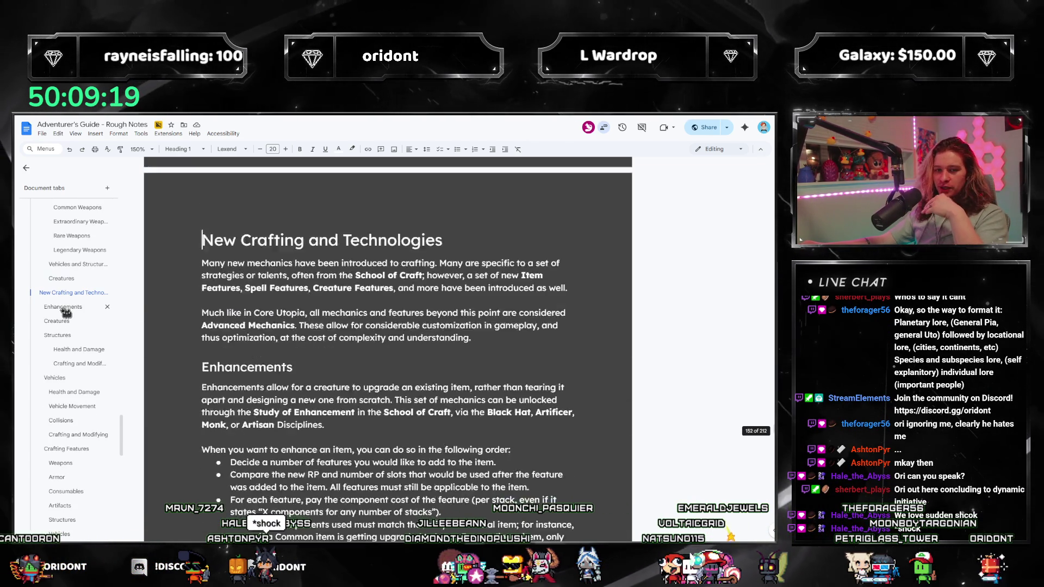
scroll(470, 356, "down", 4)
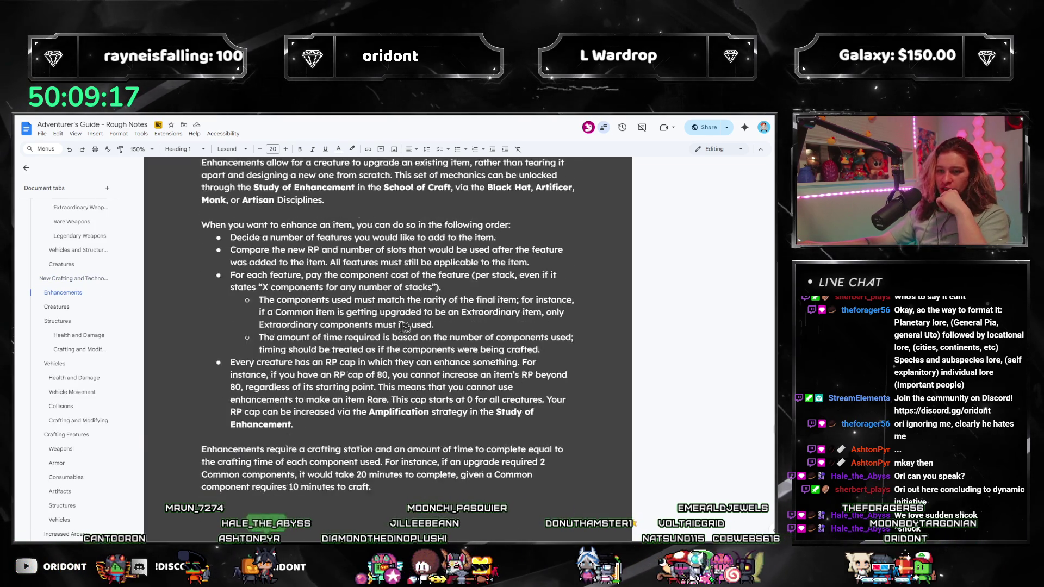
scroll(424, 318, "down", 2)
scroll(407, 294, "down", 3)
scroll(251, 301, "down", 3)
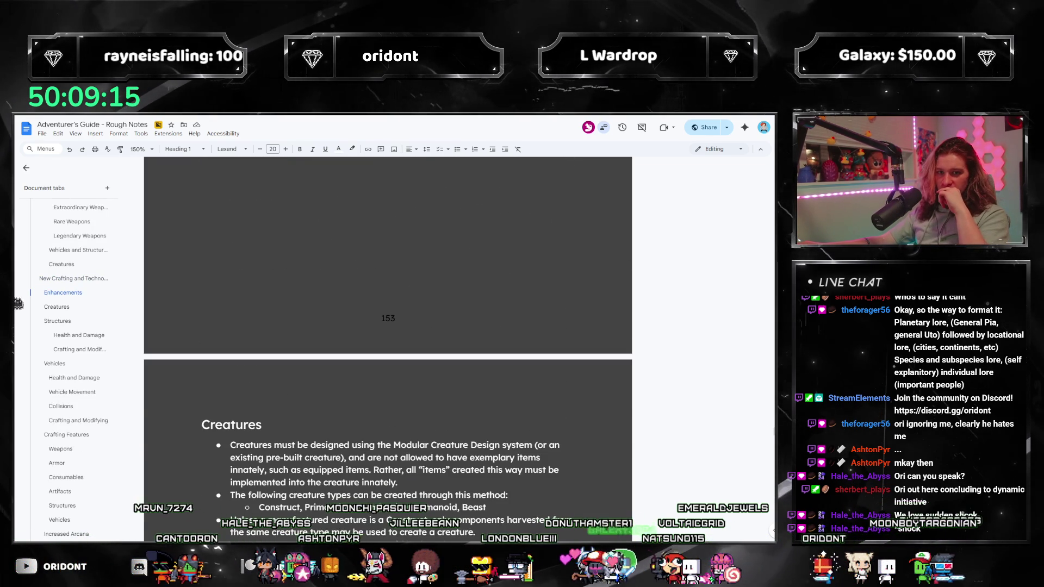
left_click(57, 307)
scroll(514, 326, "down", 2)
scroll(514, 325, "down", 2)
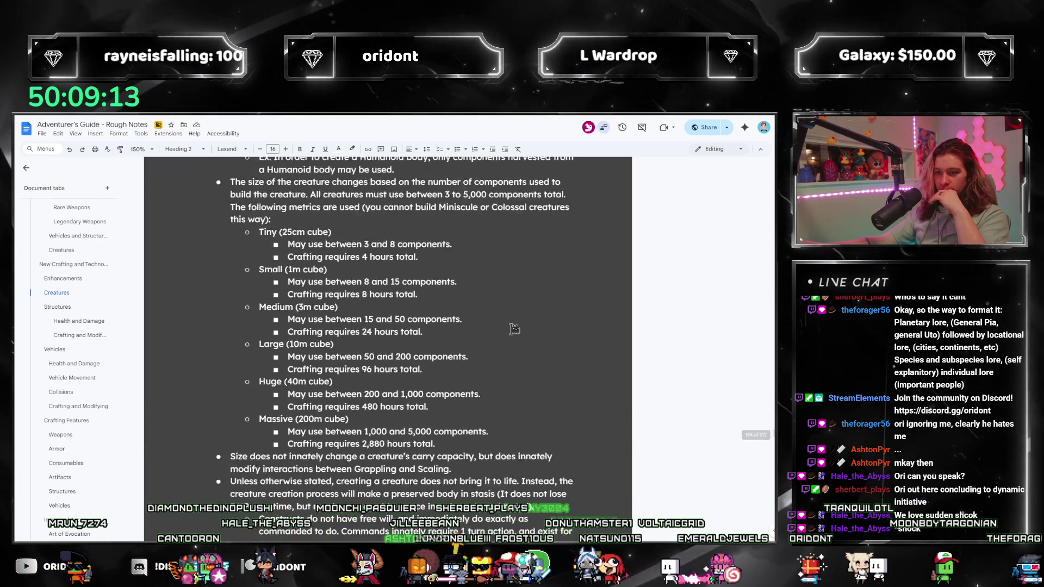
scroll(514, 325, "down", 2)
scroll(514, 325, "up", 5)
Open a new line above the first Creatures bullet for the XXXX placeholder.
mouse_move(229, 247)
left_mouse_down()
mouse_move(350, 304)
mouse_move(227, 246)
left_mouse_up()
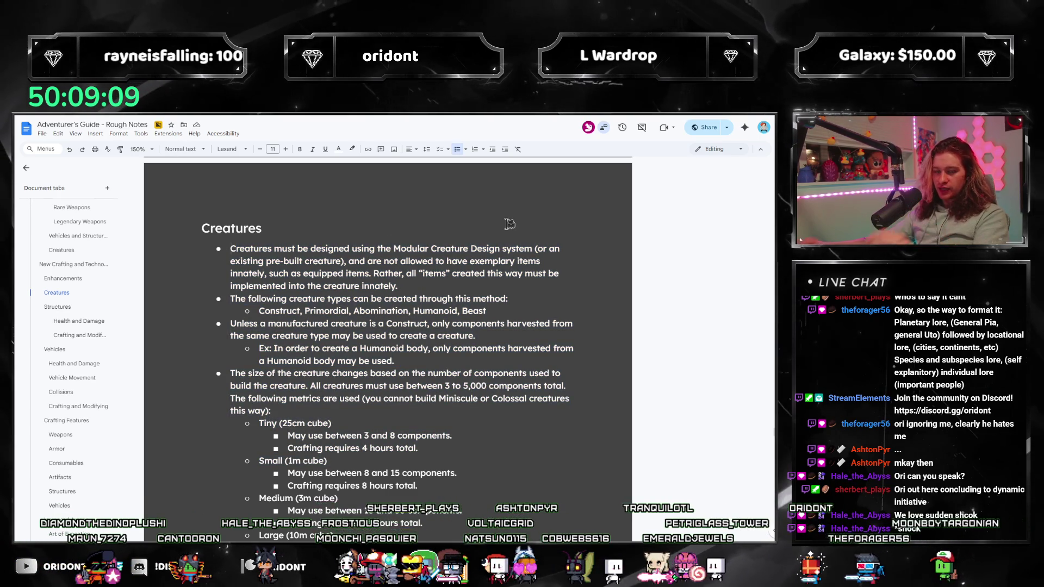
key("Return")
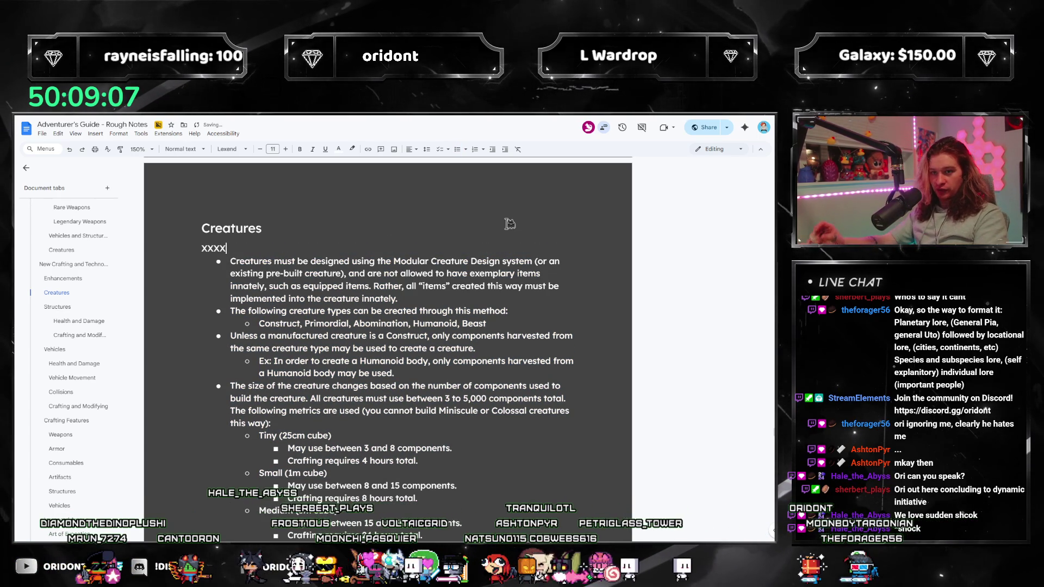
scroll(489, 229, "down", 5)
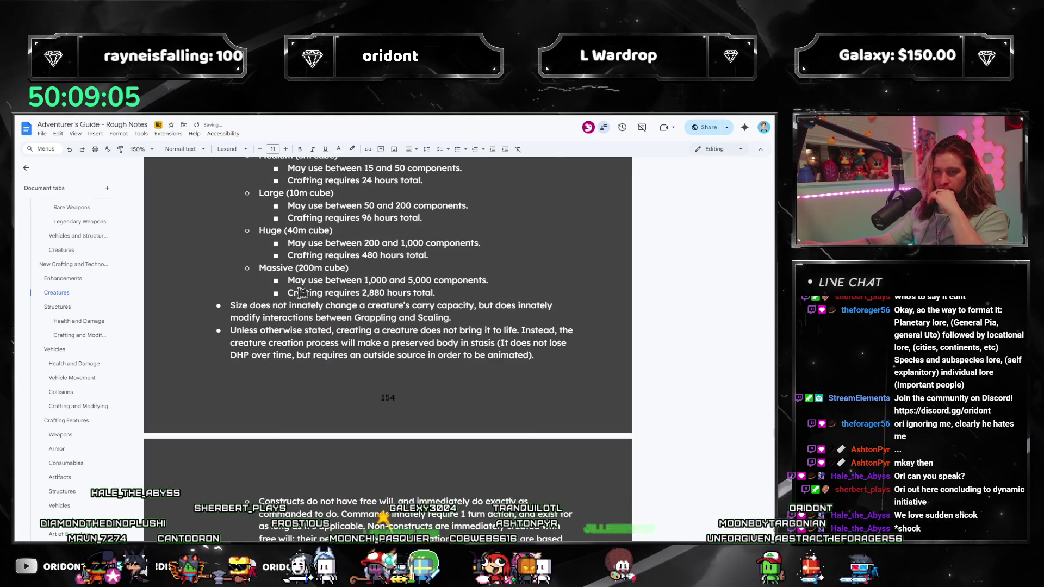
scroll(408, 233, "down", 5)
scroll(324, 239, "down", 5)
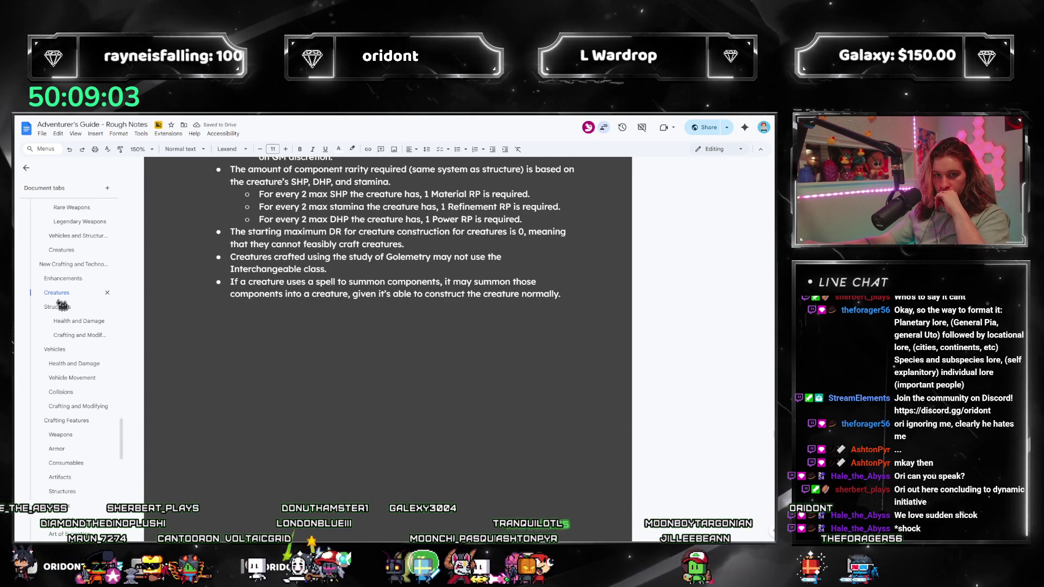
scroll(324, 269, "down", 5)
scroll(325, 298, "down", 3)
scroll(325, 298, "down", 3)
scroll(324, 298, "down", 3)
scroll(325, 299, "down", 4)
scroll(325, 299, "down", 4)
scroll(327, 294, "down", 3)
scroll(205, 485, "up", 5)
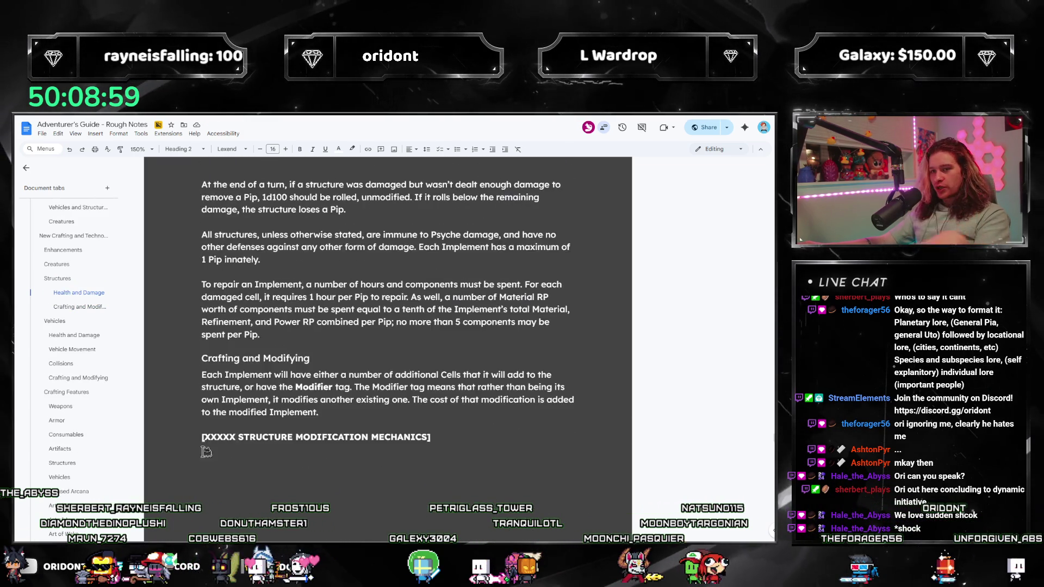
scroll(176, 476, "up", 3)
scroll(200, 371, "up", 5)
scroll(261, 334, "up", 4)
scroll(323, 298, "up", 2)
scroll(322, 298, "up", 2)
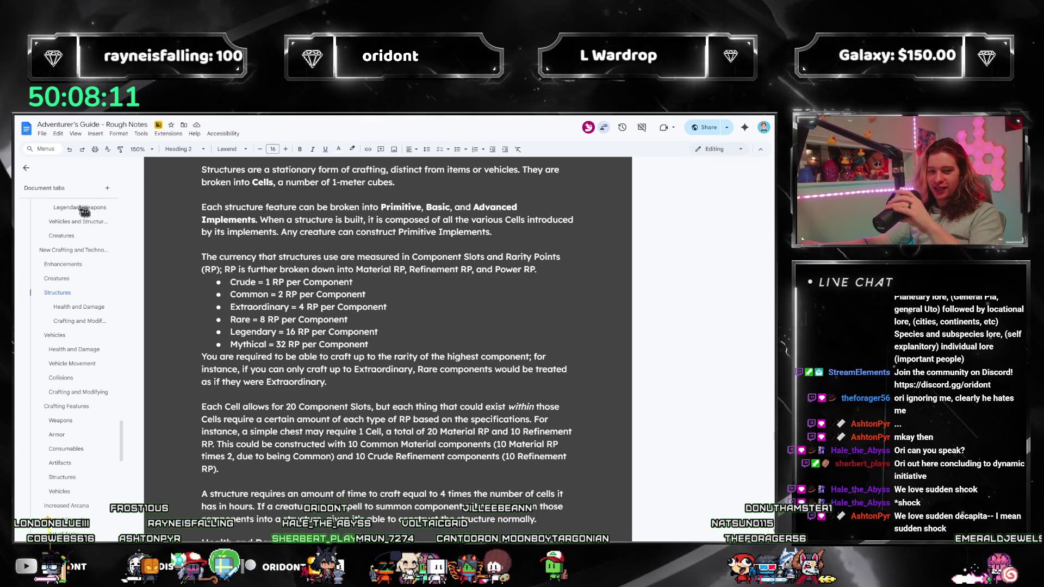
Read the Artifacts, Structures and Vehicles entries down to Increased Arcana.
left_click(54, 334)
scroll(413, 288, "down", 2)
scroll(414, 288, "down", 3)
scroll(413, 288, "up", 2)
scroll(413, 287, "down", 4)
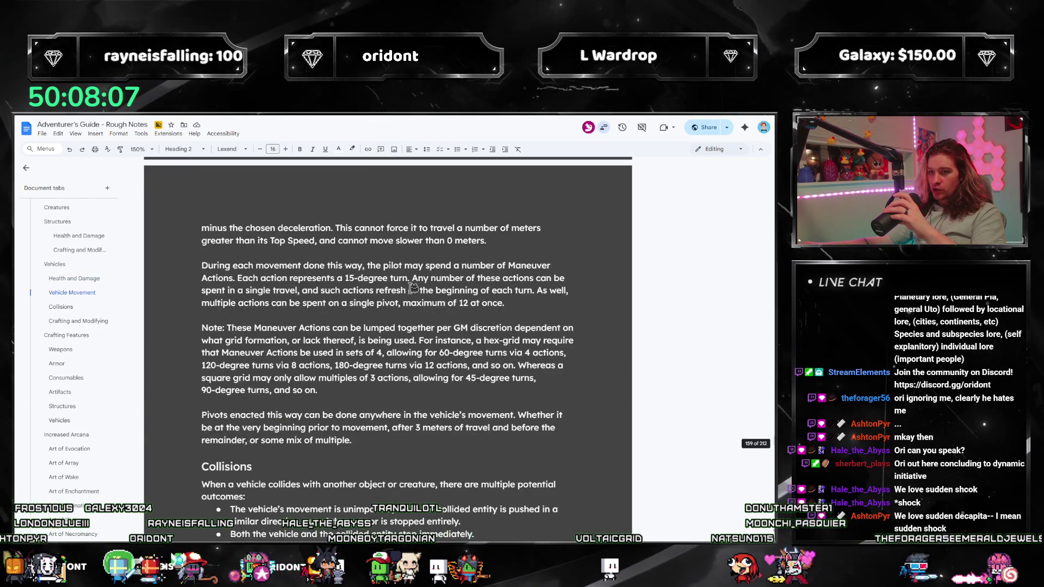
scroll(391, 273, "down", 4)
scroll(354, 250, "down", 3)
scroll(353, 250, "down", 3)
scroll(313, 337, "down", 2)
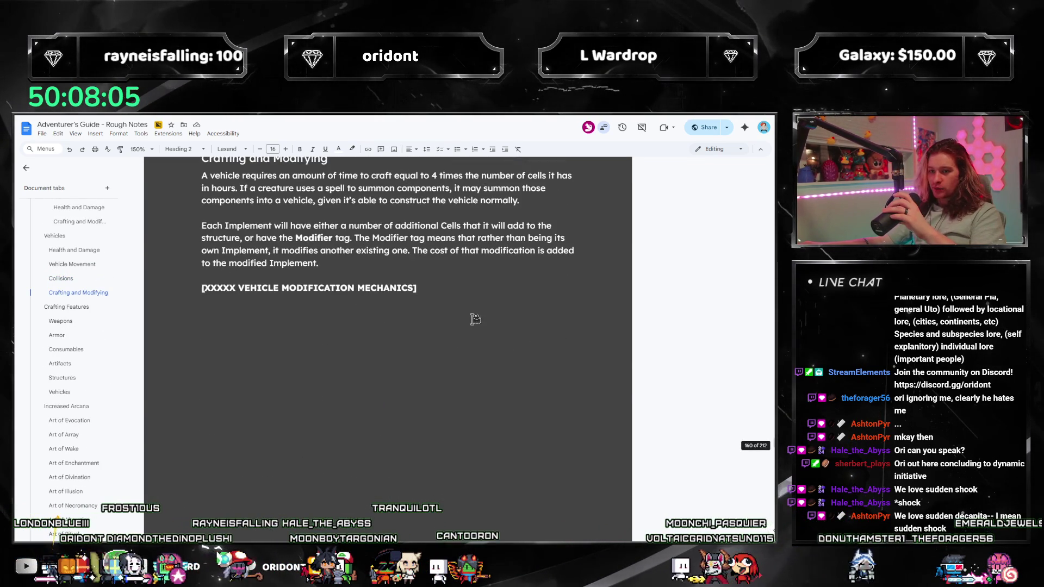
scroll(275, 423, "up", 2)
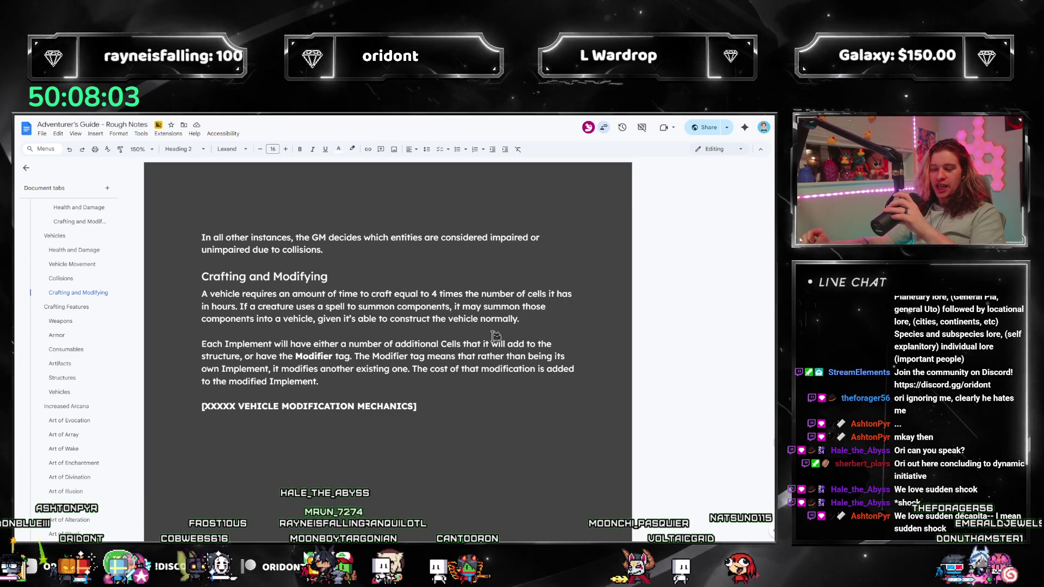
scroll(471, 351, "down", 3)
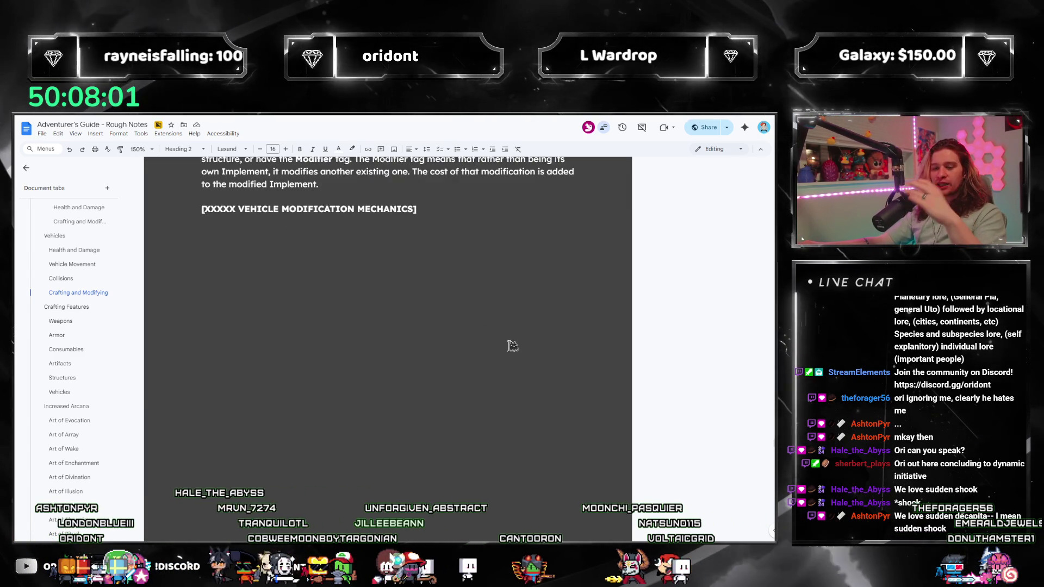
scroll(508, 345, "down", 3)
scroll(384, 357, "down", 2)
scroll(381, 331, "down", 2)
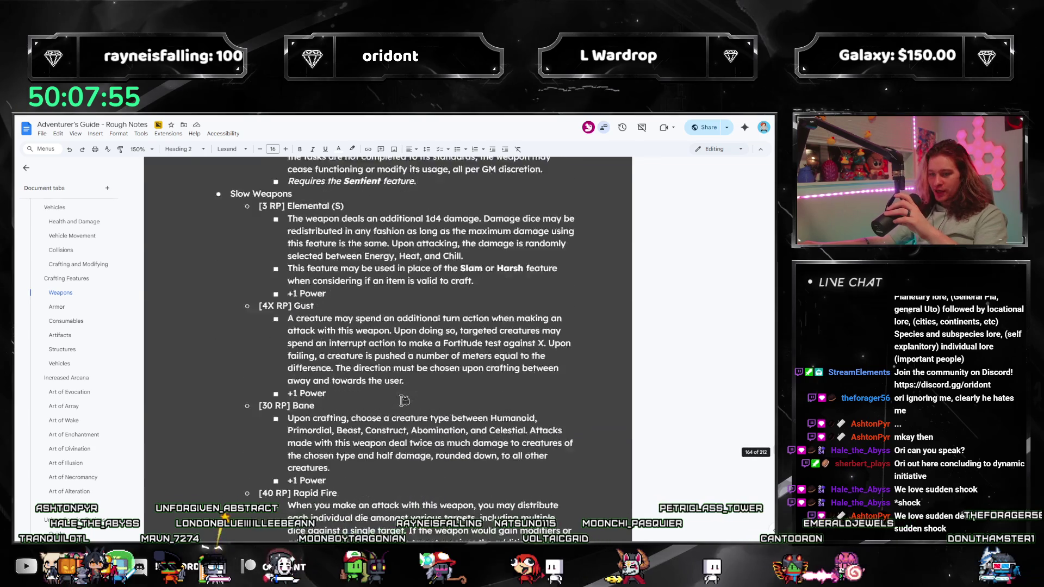
scroll(412, 391, "down", 5)
scroll(415, 383, "down", 5)
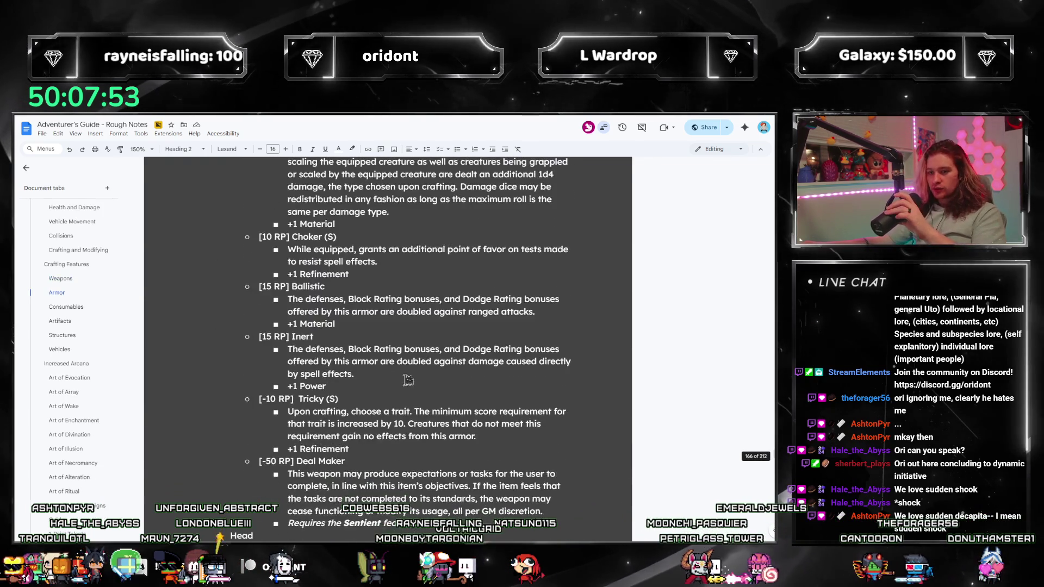
scroll(414, 375, "down", 3)
scroll(420, 359, "up", 4)
scroll(419, 359, "down", 4)
scroll(422, 350, "down", 3)
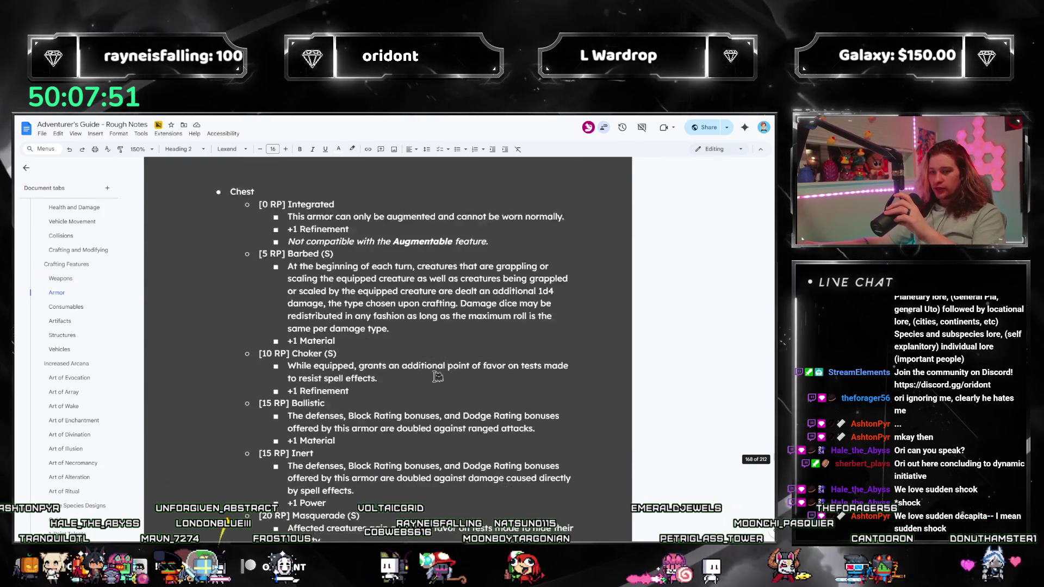
scroll(457, 366, "down", 5)
scroll(483, 380, "down", 3)
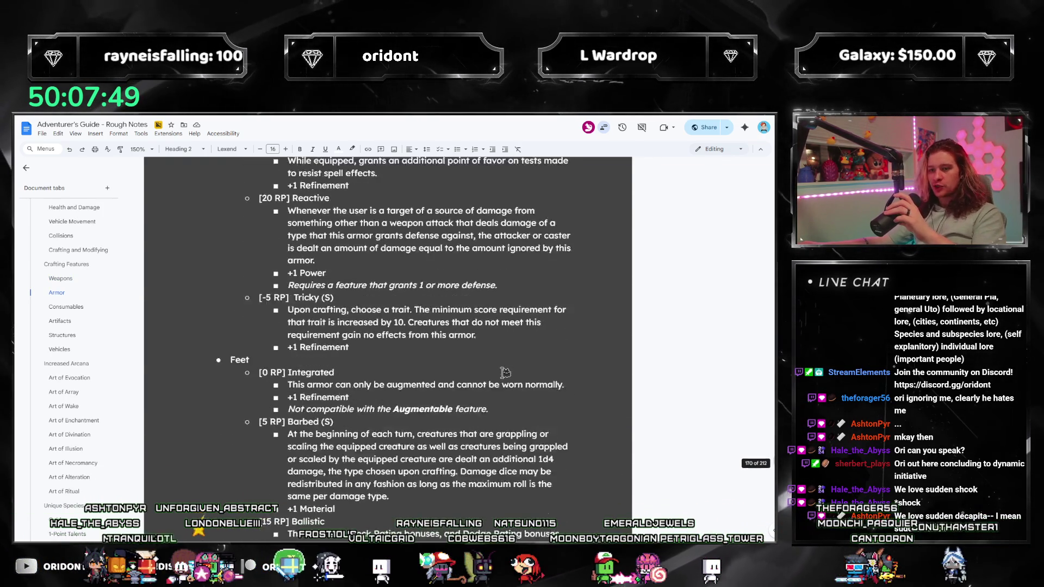
scroll(503, 359, "up", 3)
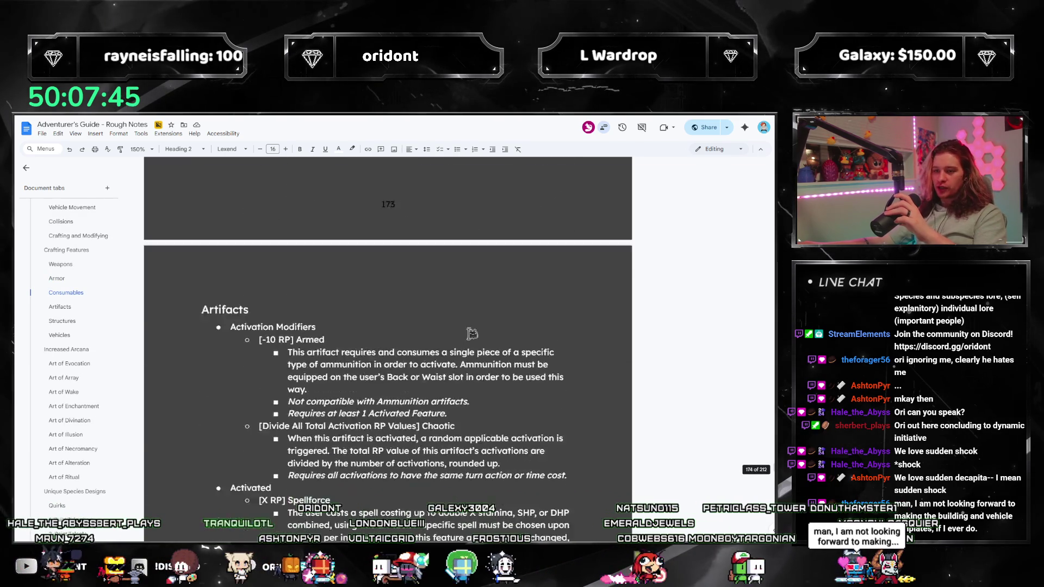
scroll(462, 346, "down", 5)
scroll(456, 341, "down", 5)
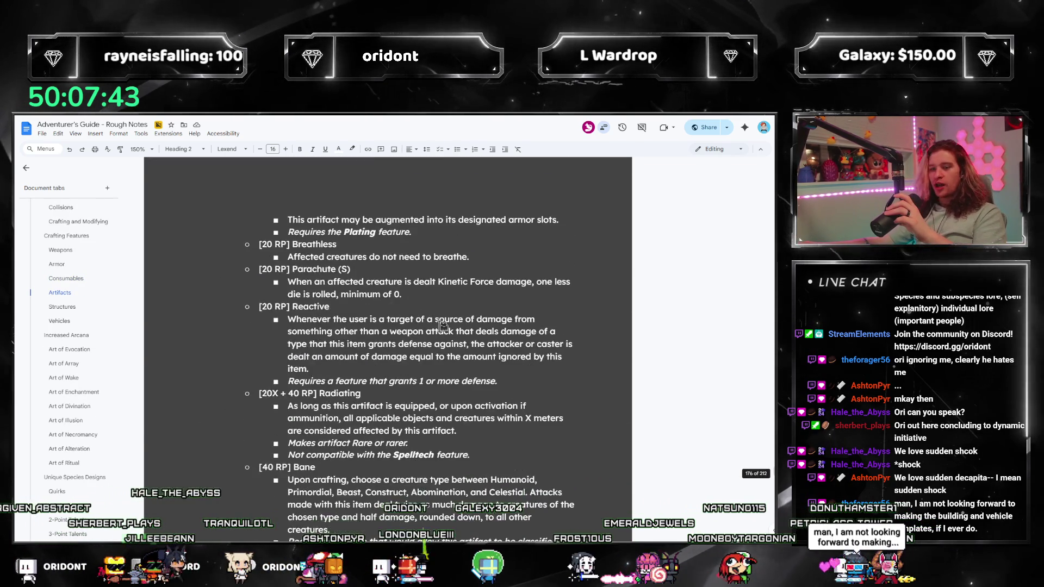
scroll(445, 335, "down", 5)
scroll(434, 329, "down", 3)
scroll(430, 328, "down", 5)
scroll(423, 324, "down", 5)
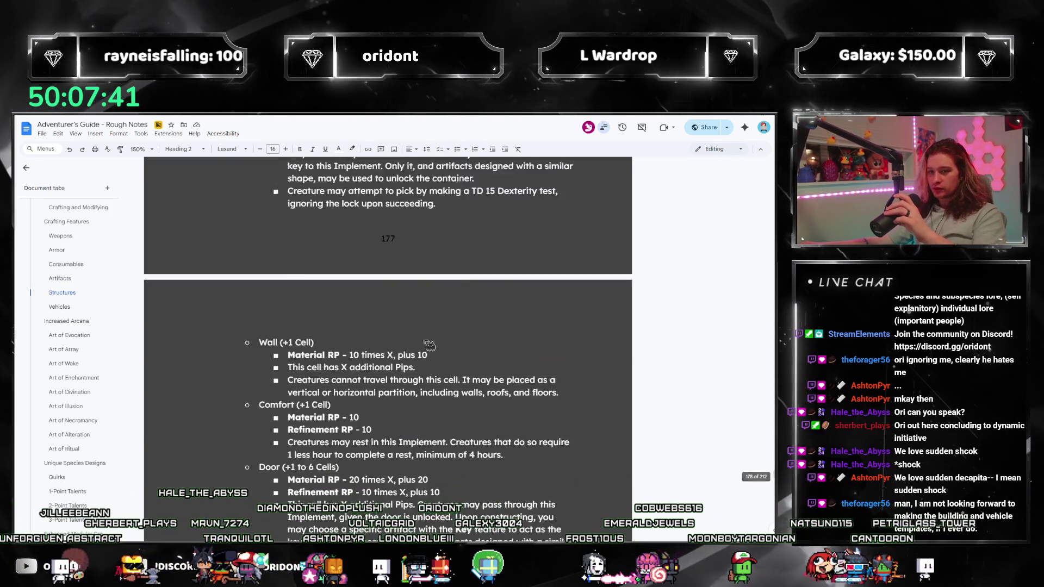
scroll(414, 321, "down", 5)
scroll(405, 319, "down", 2)
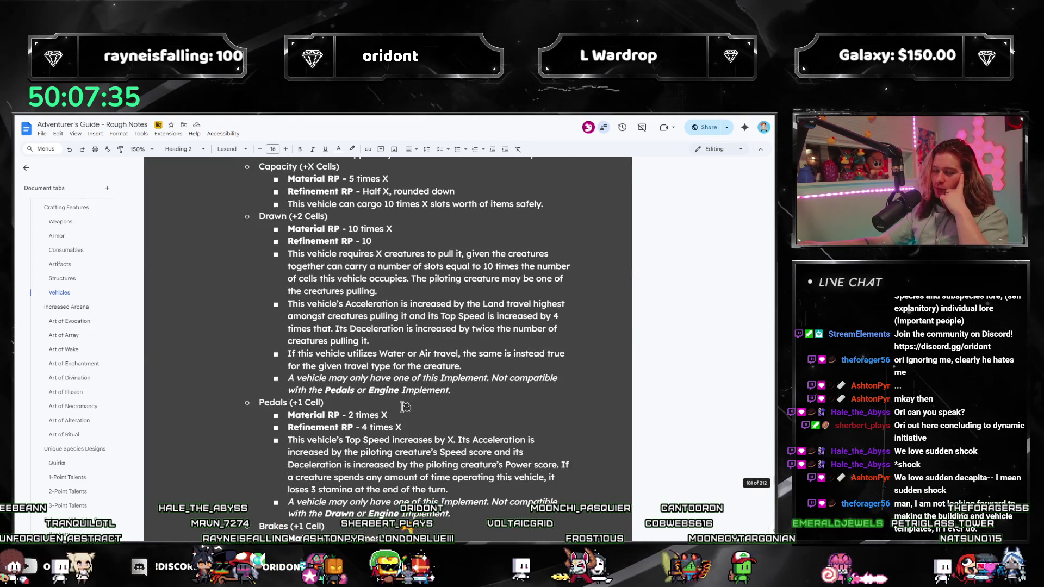
scroll(421, 383, "down", 4)
scroll(422, 381, "down", 4)
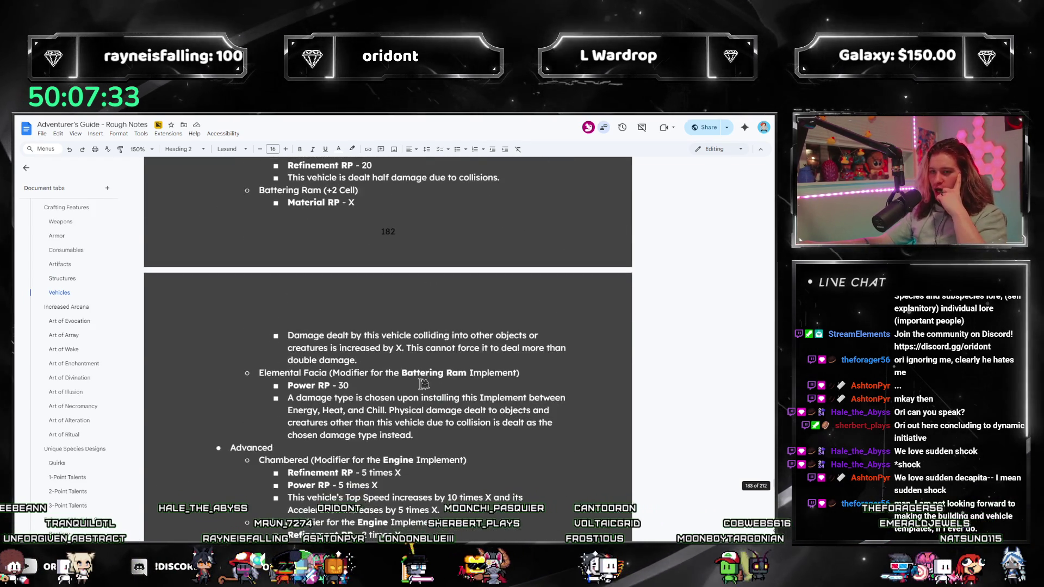
scroll(423, 378, "down", 4)
scroll(423, 375, "down", 4)
scroll(423, 375, "down", 5)
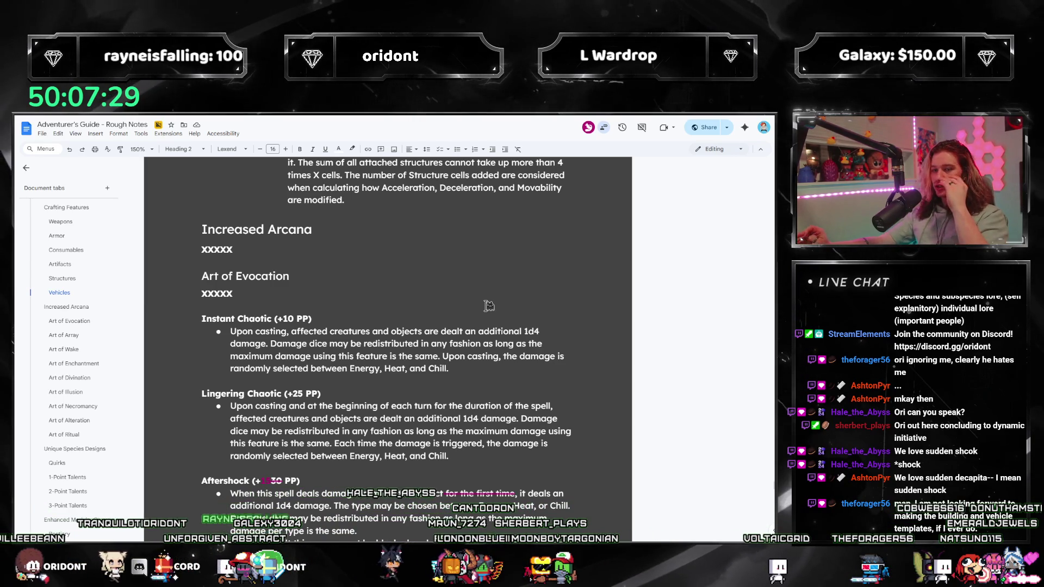
scroll(487, 306, "down", 2)
scroll(408, 326, "down", 3)
scroll(334, 350, "down", 3)
scroll(333, 330, "up", 3)
scroll(333, 330, "up", 1)
scroll(367, 343, "up", 1)
scroll(407, 359, "down", 3)
scroll(434, 369, "down", 4)
scroll(435, 370, "down", 3)
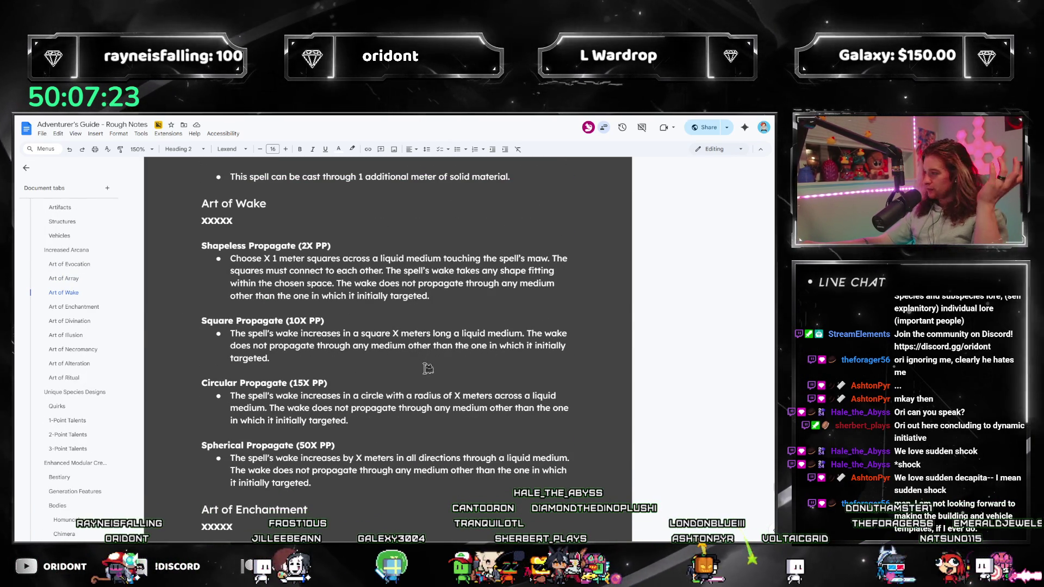
scroll(433, 361, "down", 2)
scroll(428, 363, "up", 2)
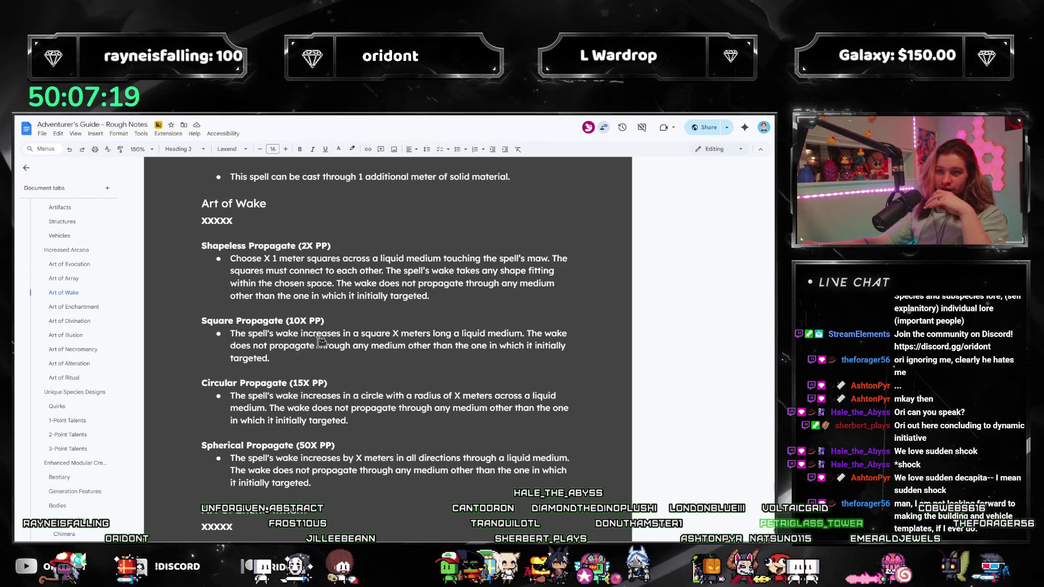
scroll(320, 340, "down", 2)
scroll(318, 367, "down", 1)
scroll(320, 379, "down", 2)
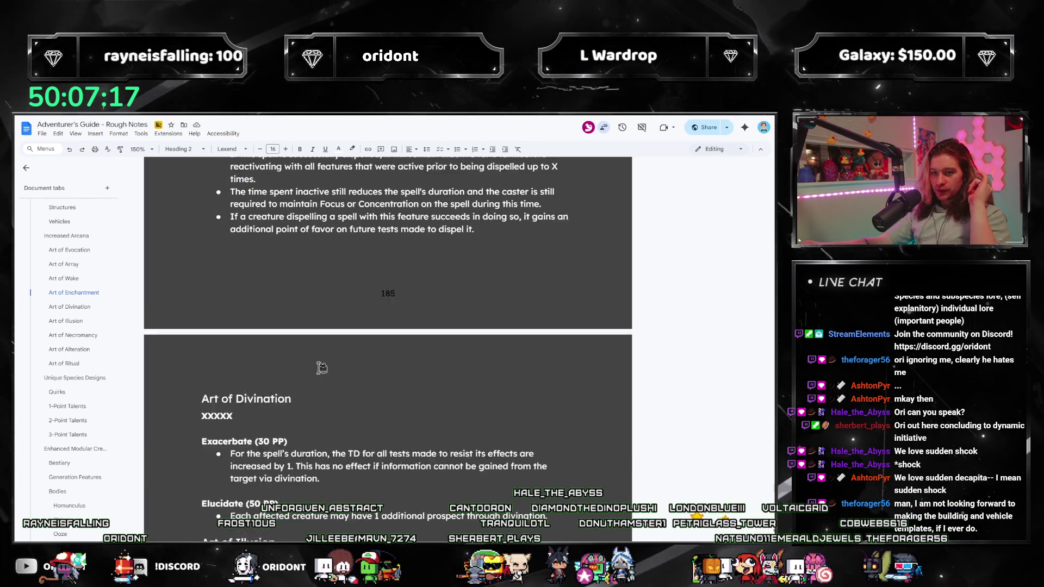
scroll(321, 369, "up", 1)
scroll(316, 375, "down", 2)
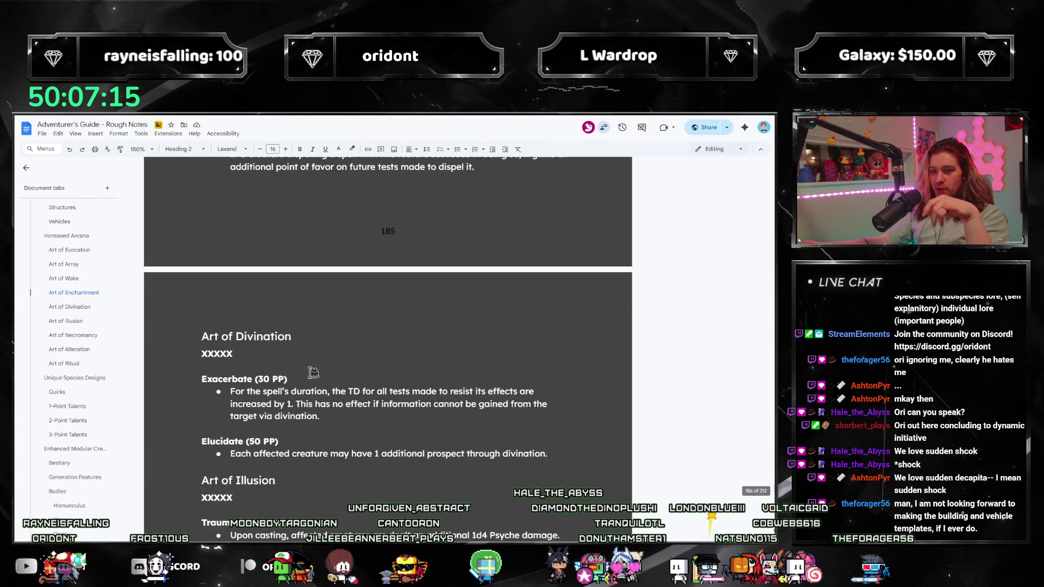
scroll(387, 382, "down", 2)
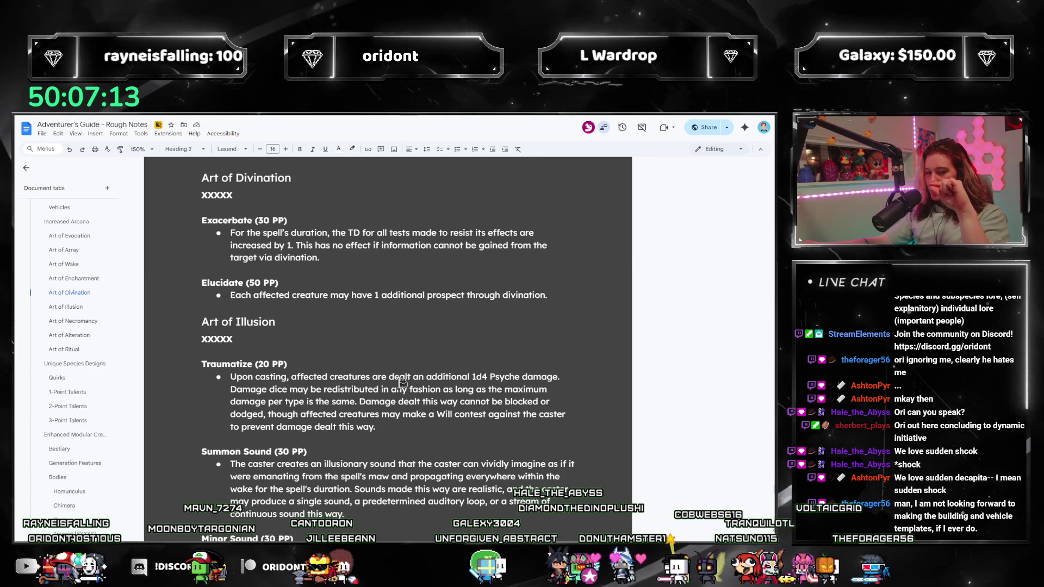
scroll(519, 317, "down", 2)
scroll(519, 317, "down", 2)
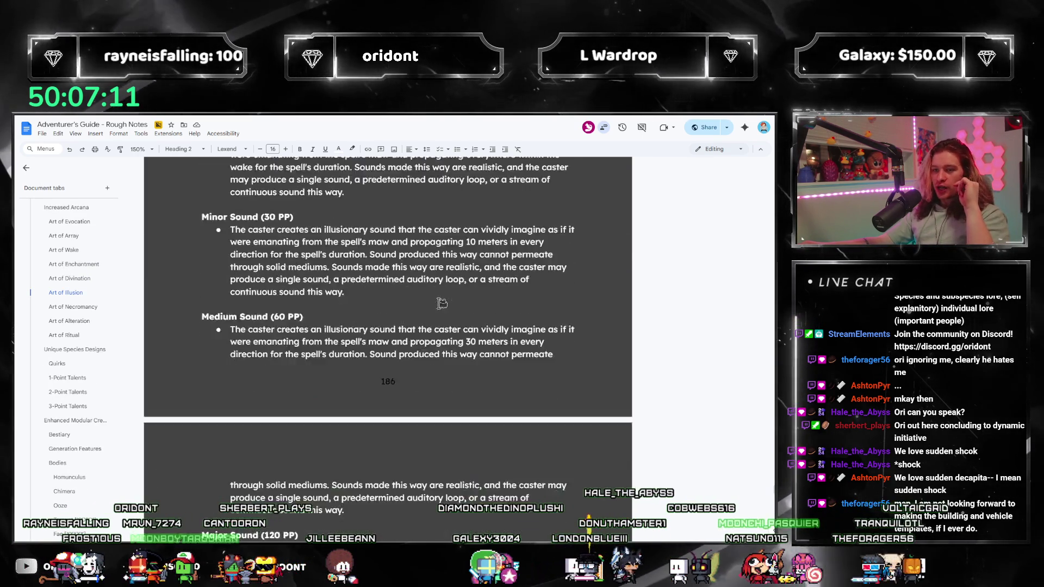
scroll(473, 320, "down", 3)
scroll(427, 322, "down", 2)
scroll(423, 323, "down", 1)
scroll(422, 323, "down", 1)
scroll(408, 330, "up", 1)
scroll(389, 337, "up", 1)
scroll(388, 335, "up", 1)
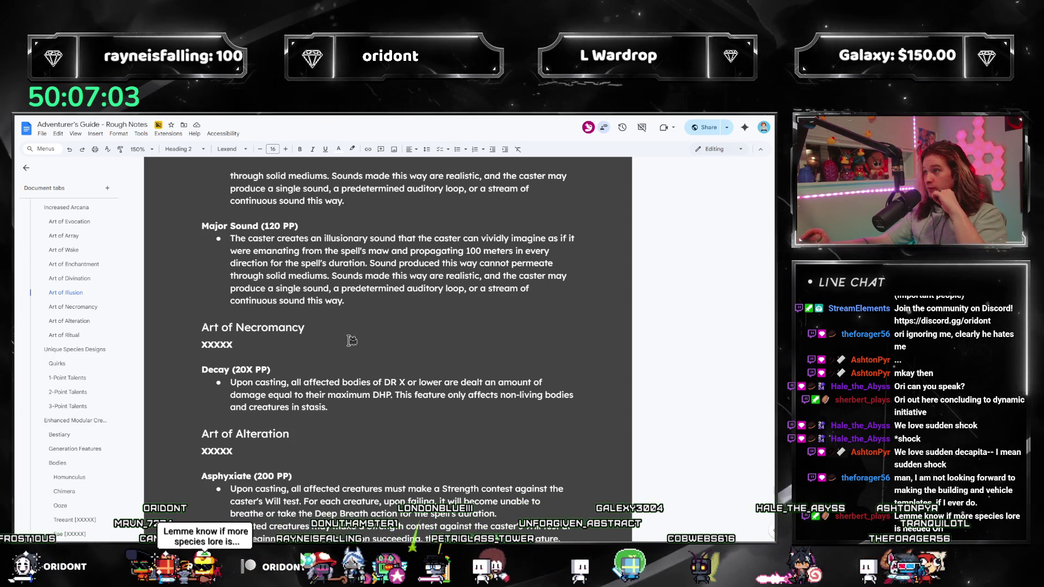
scroll(344, 349, "down", 2)
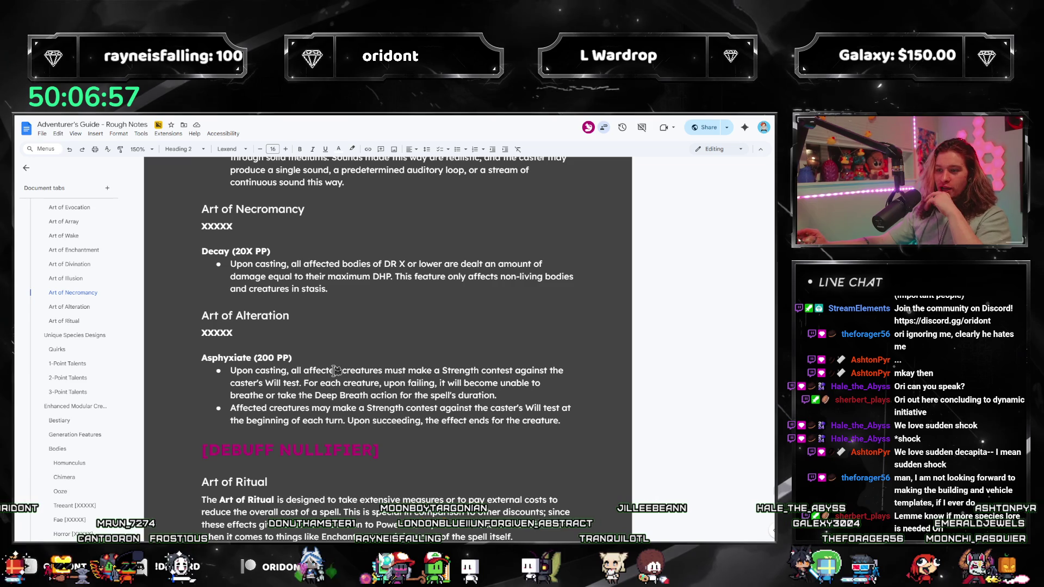
scroll(337, 370, "down", 2)
scroll(367, 292, "down", 2)
scroll(364, 283, "down", 2)
scroll(350, 262, "up", 1)
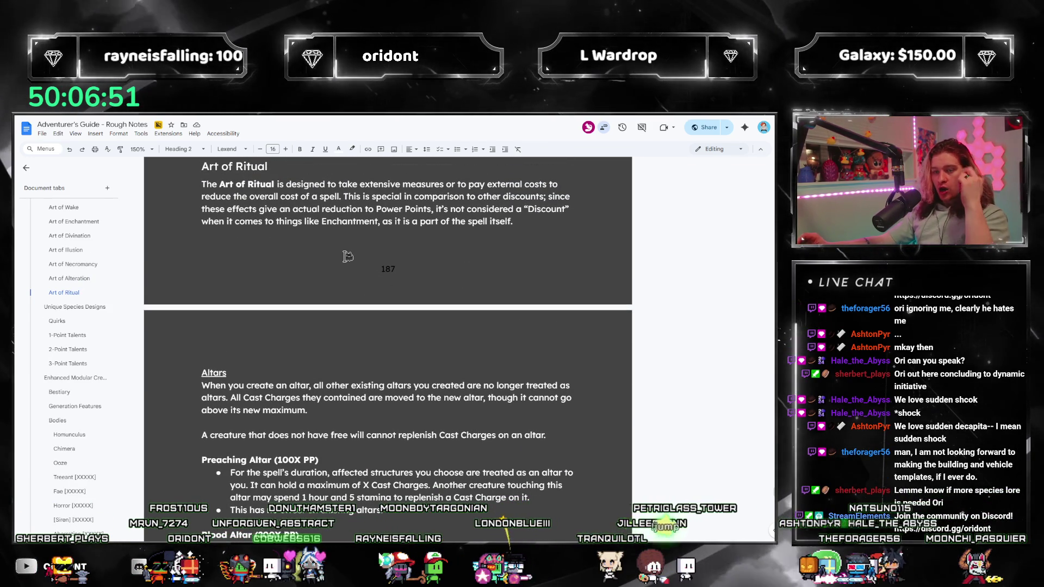
scroll(359, 265, "down", 3)
scroll(383, 261, "down", 3)
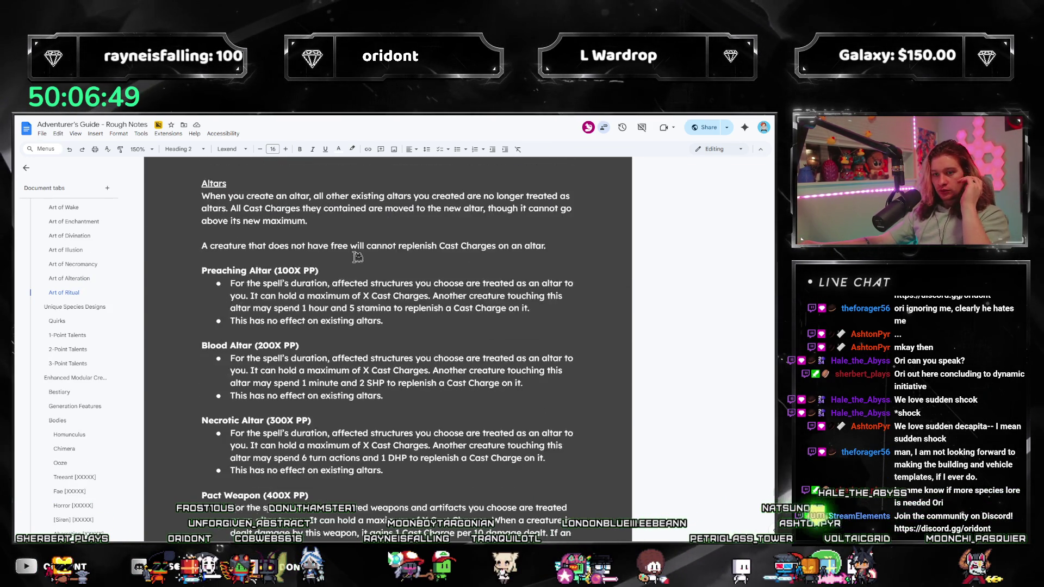
scroll(392, 284, "down", 3)
scroll(385, 300, "down", 2)
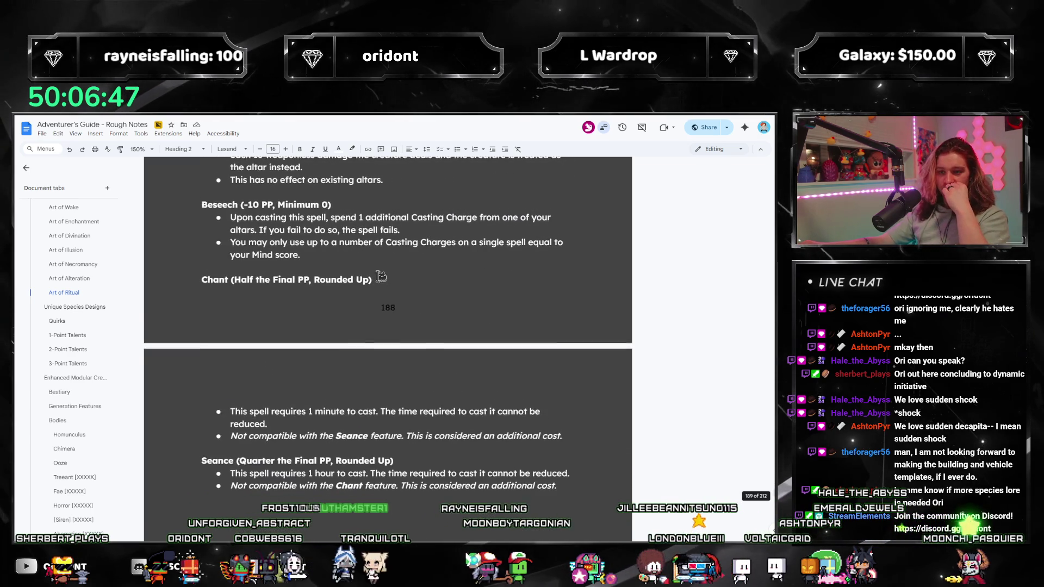
scroll(388, 311, "down", 1)
scroll(391, 326, "down", 1)
scroll(399, 343, "down", 3)
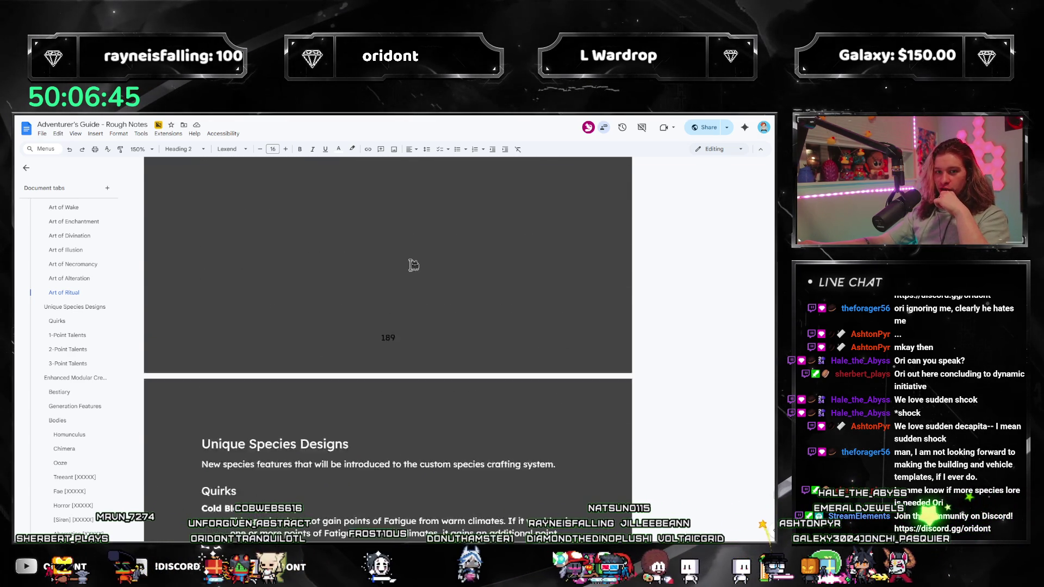
scroll(412, 268, "down", 3)
scroll(399, 282, "down", 2)
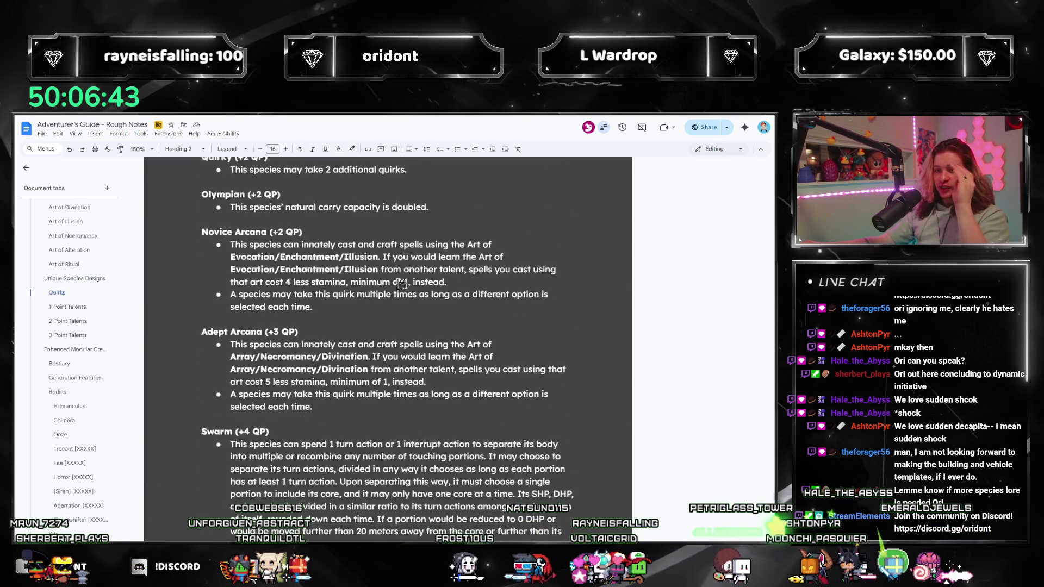
scroll(399, 283, "down", 3)
scroll(416, 280, "down", 3)
scroll(432, 277, "down", 3)
scroll(449, 273, "down", 3)
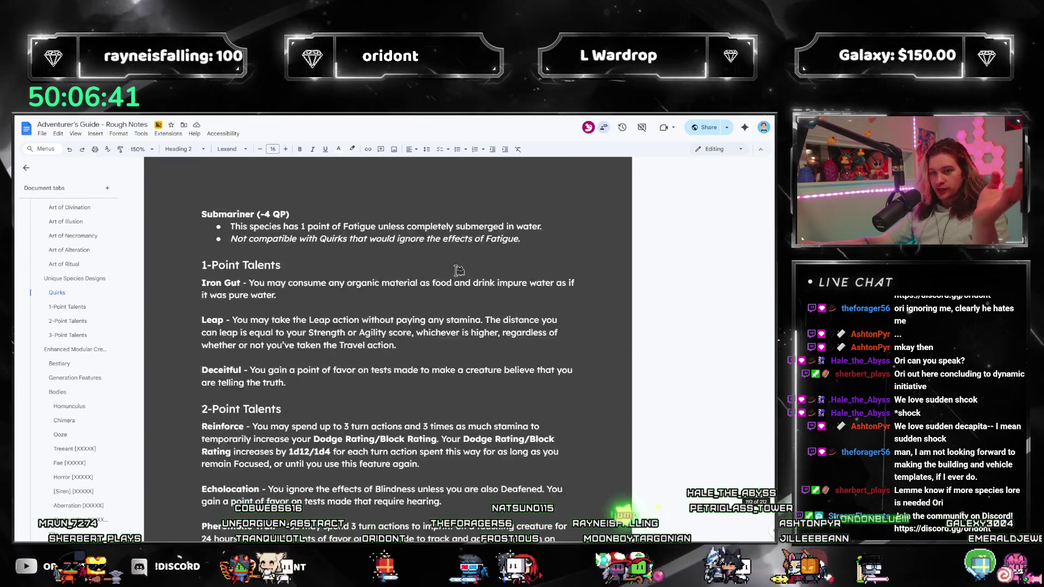
scroll(457, 269, "down", 5)
scroll(450, 270, "down", 5)
scroll(445, 272, "down", 3)
scroll(437, 271, "down", 3)
scroll(435, 270, "down", 3)
scroll(449, 228, "down", 4)
scroll(449, 233, "down", 5)
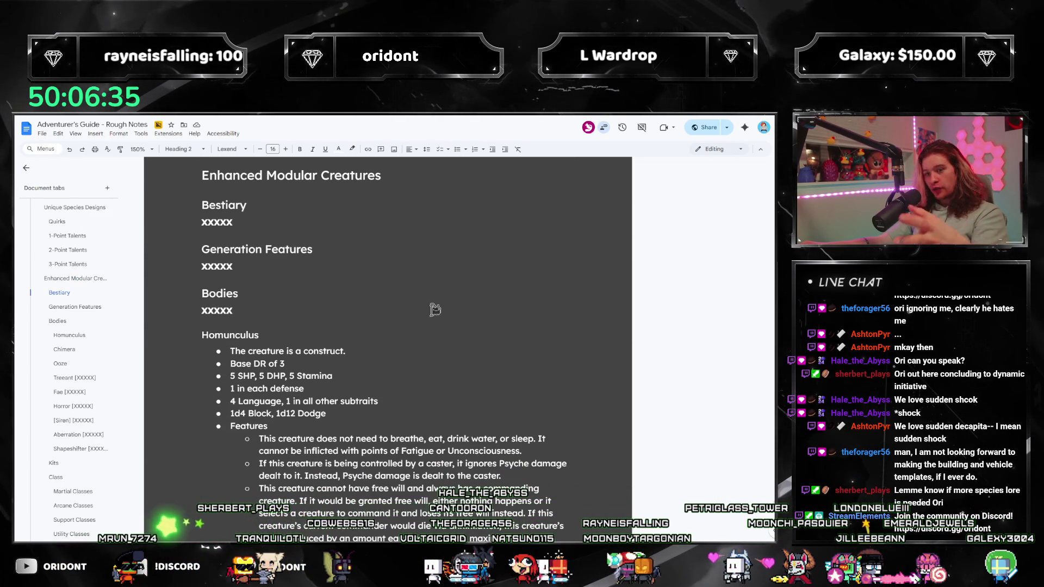
scroll(437, 304, "down", 3)
scroll(435, 311, "down", 3)
scroll(431, 319, "down", 3)
scroll(427, 326, "down", 3)
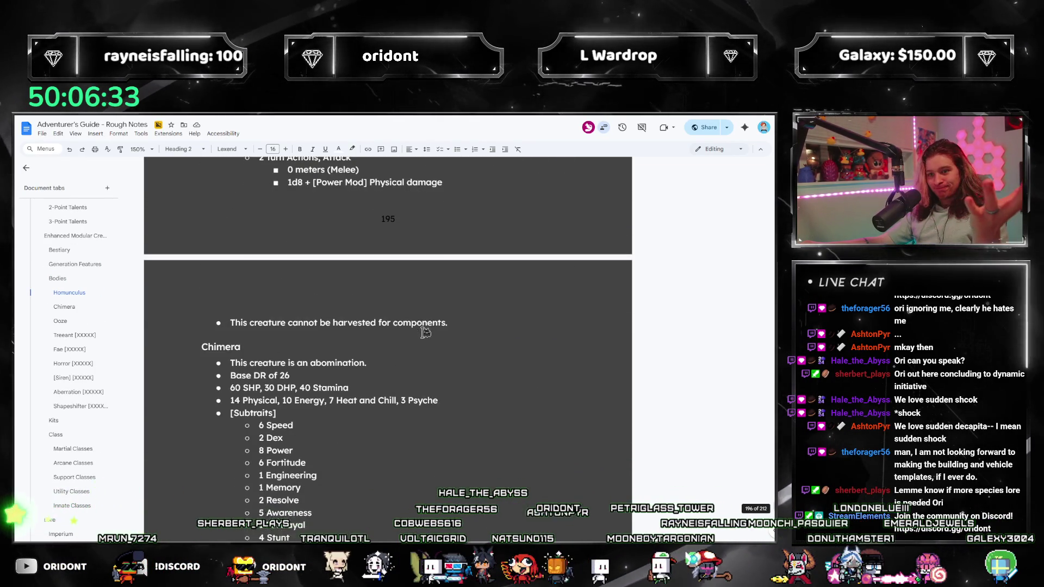
scroll(425, 332, "down", 3)
scroll(424, 328, "down", 3)
scroll(426, 313, "down", 3)
scroll(385, 299, "down", 4)
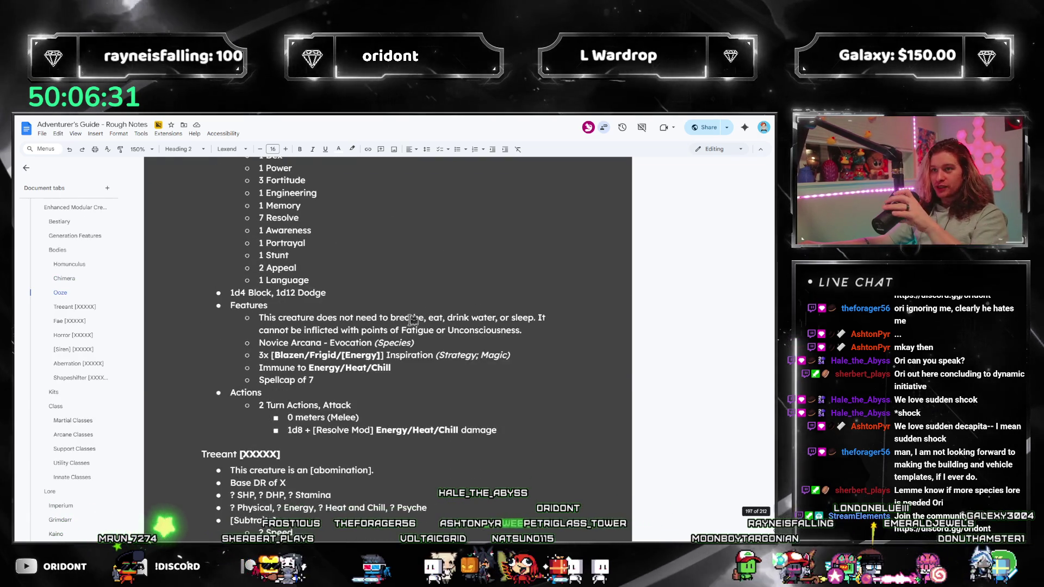
scroll(412, 319, "down", 3)
scroll(408, 315, "down", 5)
scroll(416, 310, "down", 5)
scroll(412, 334, "down", 4)
scroll(408, 343, "down", 4)
scroll(397, 310, "down", 3)
scroll(392, 318, "down", 3)
scroll(399, 313, "down", 3)
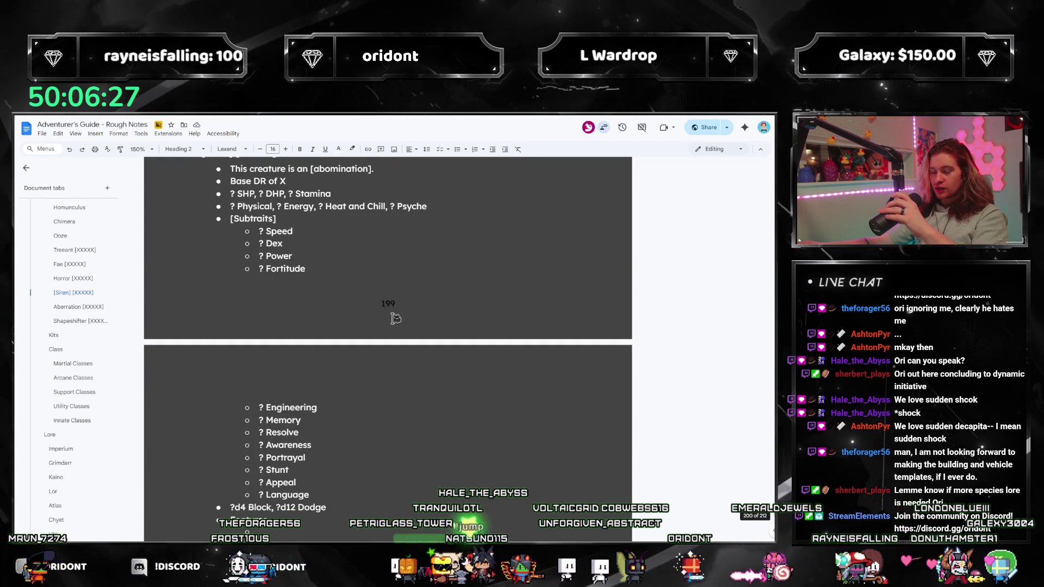
scroll(395, 319, "down", 3)
scroll(395, 318, "down", 4)
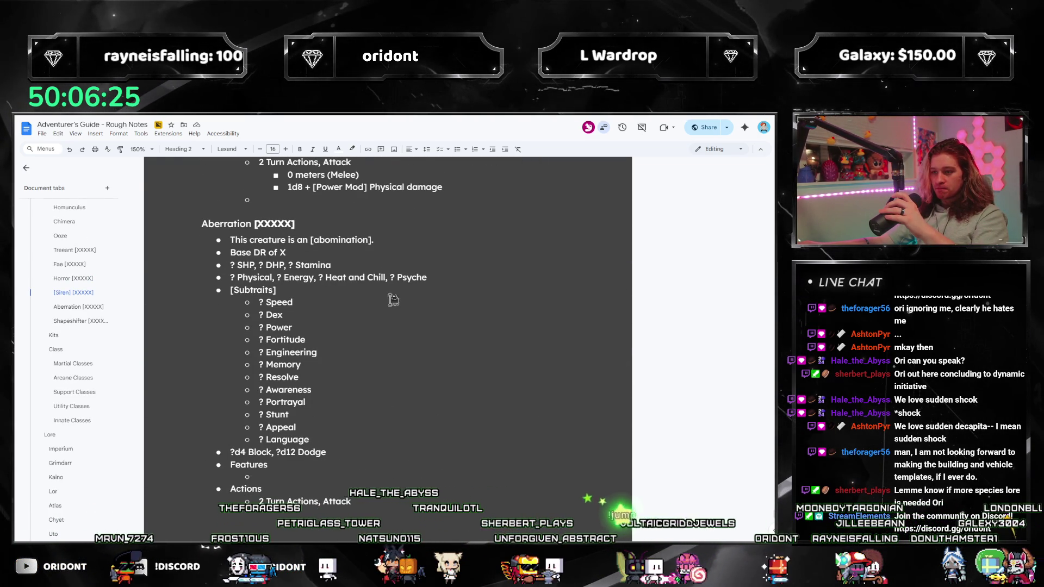